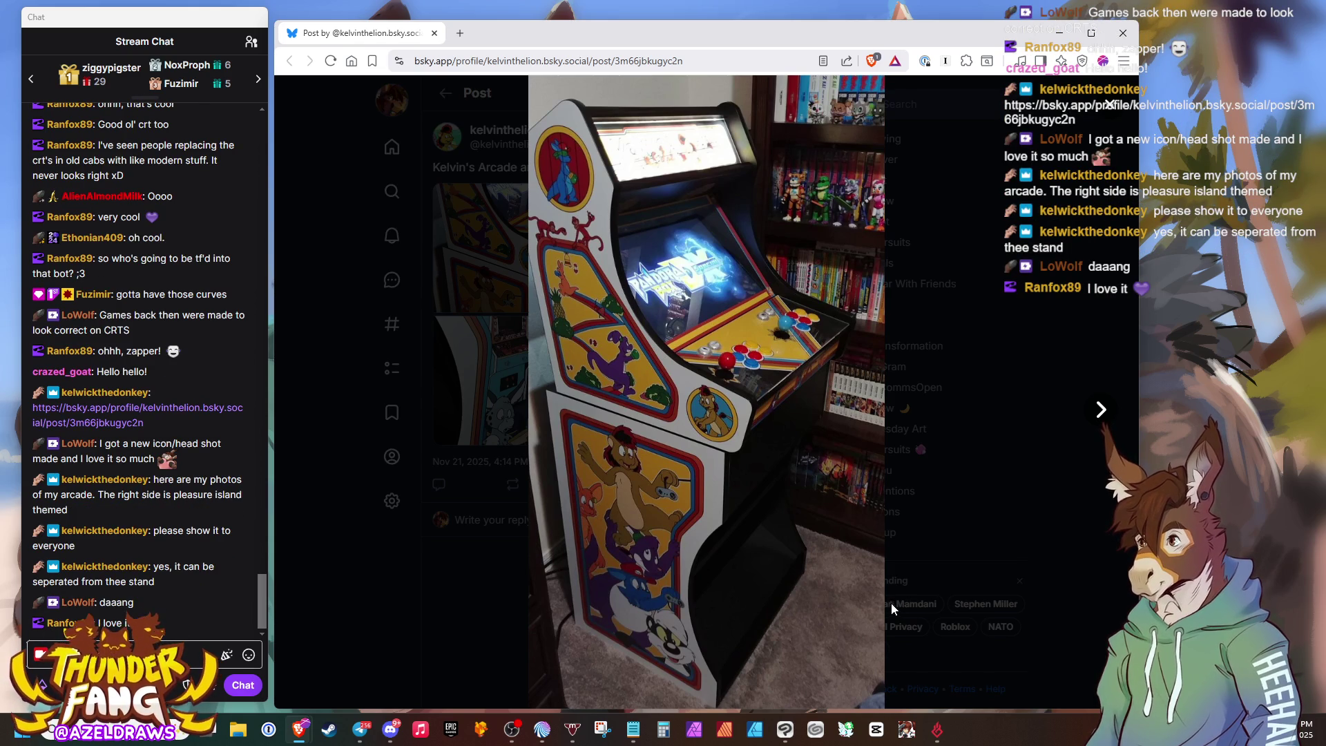
Page through the arcade photos to the cabinet design drawing, then step back one image.
{"action": "left_click", "coordinate": [1098, 410]}
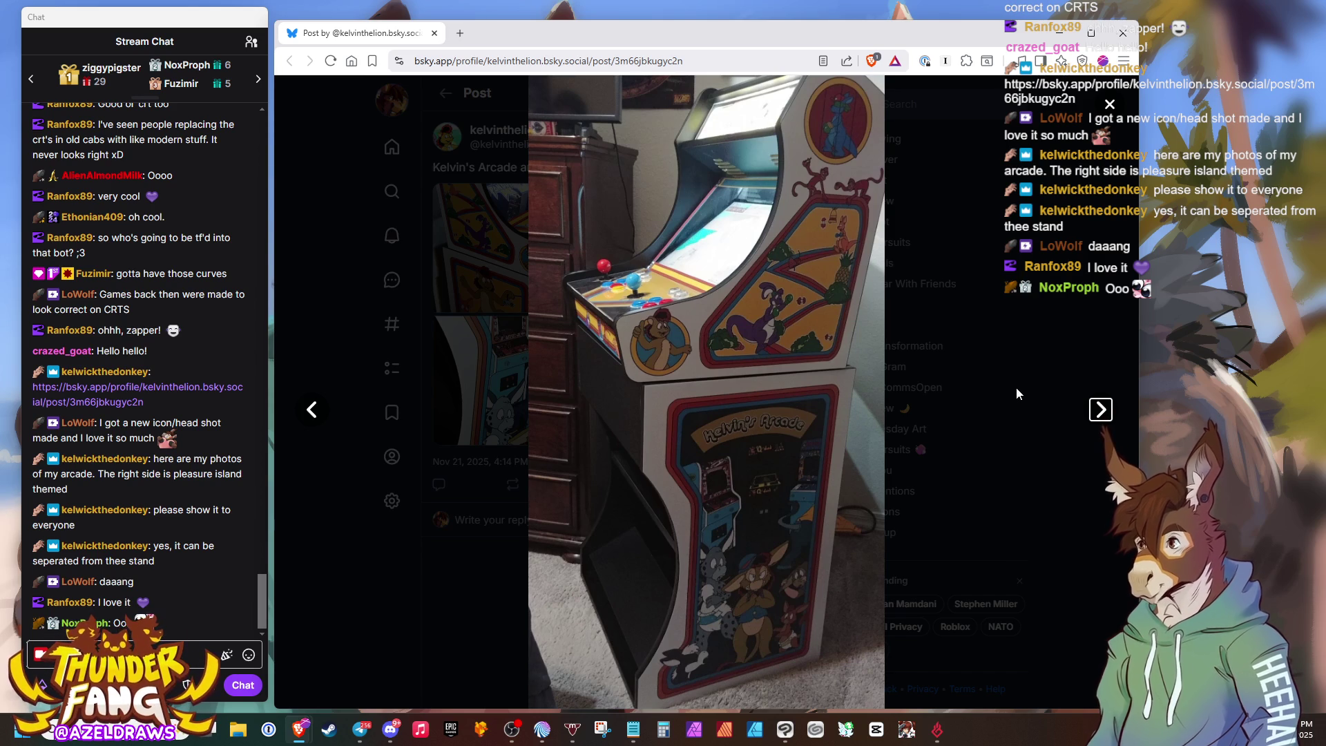
{"action": "left_click", "coordinate": [1101, 410]}
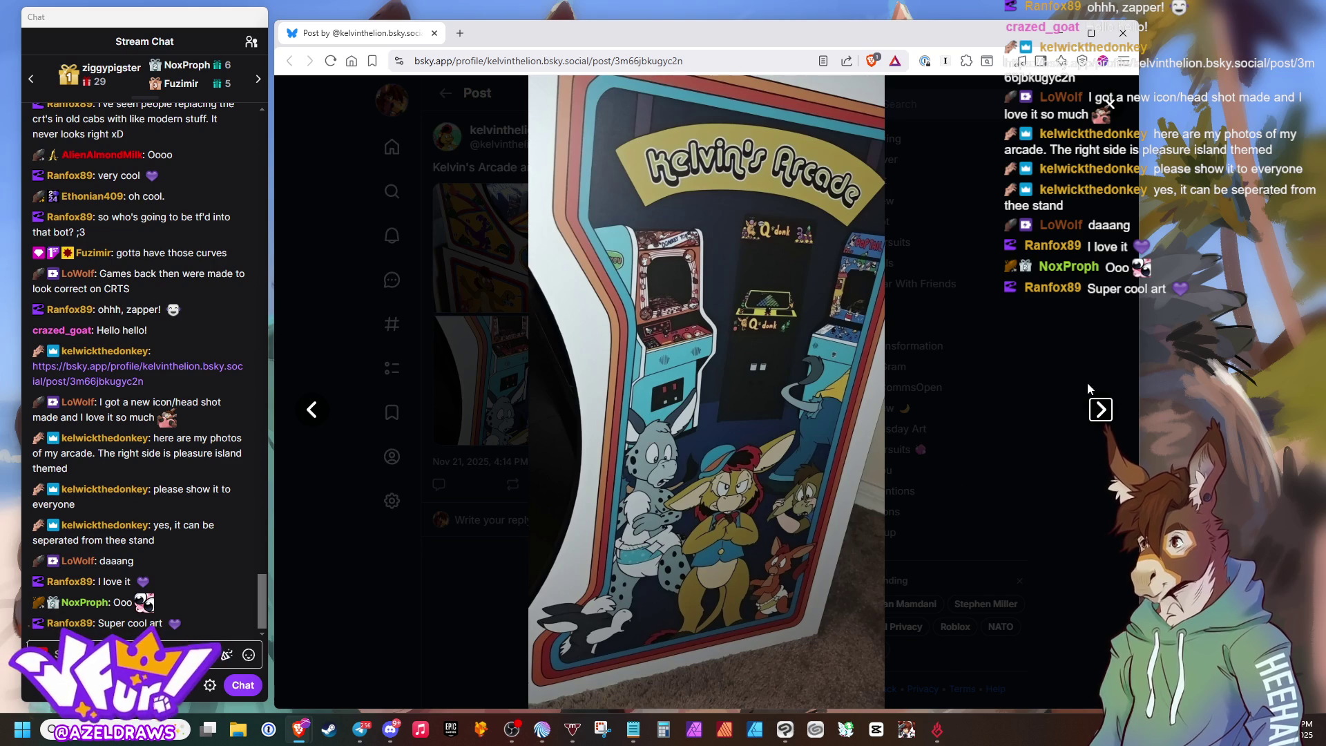
{"action": "left_click", "coordinate": [1101, 410]}
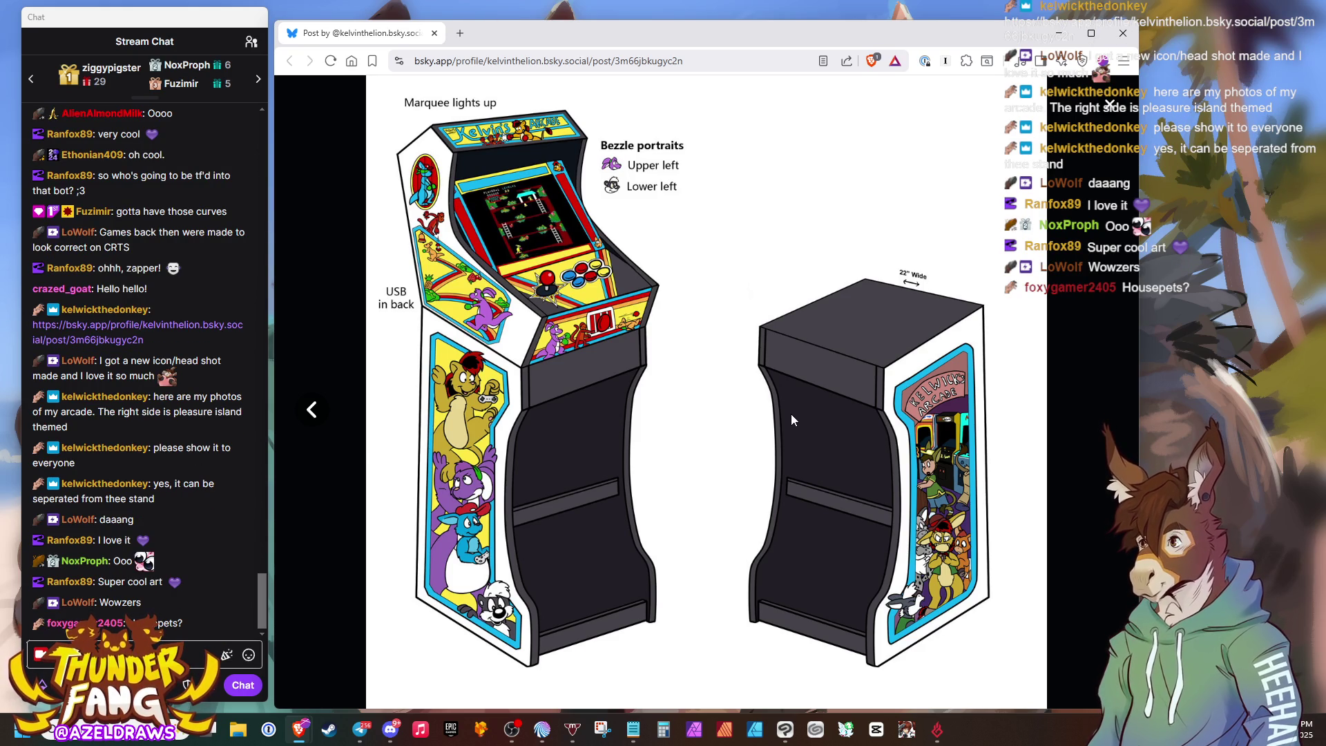
{"action": "left_click", "coordinate": [313, 411]}
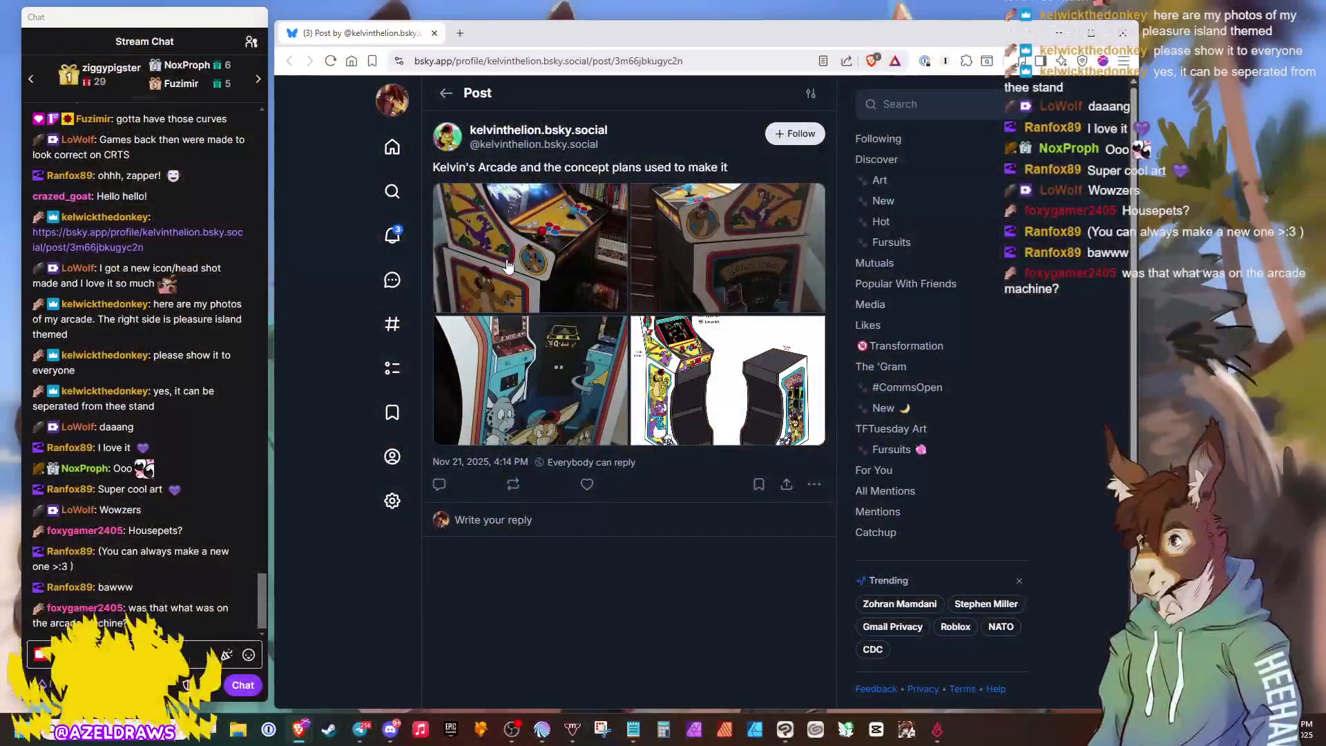
Open the post's arcade cabinet photo in the enlarged viewer.
{"action": "left_click", "coordinate": [749, 388]}
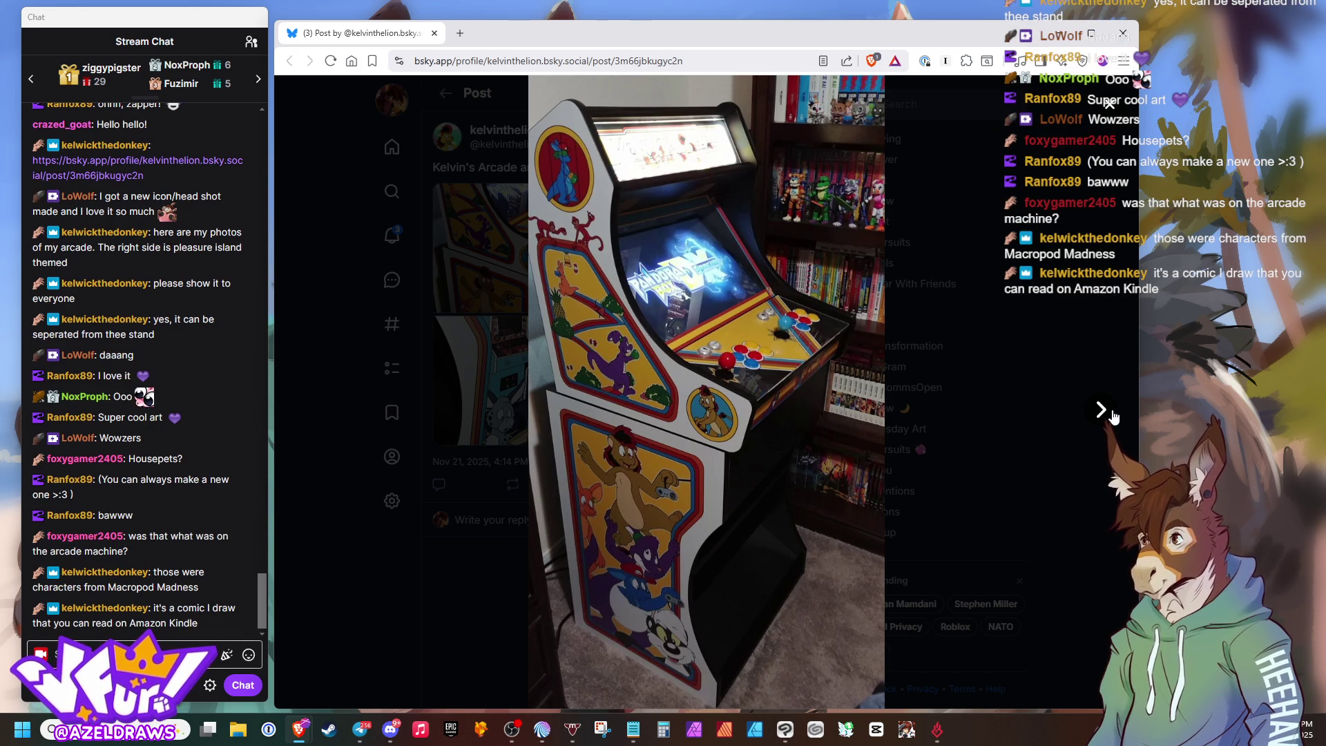
Advance to the cabinet's other side with the Kelvin's Arcade marquee art.
{"action": "left_click", "coordinate": [1110, 410]}
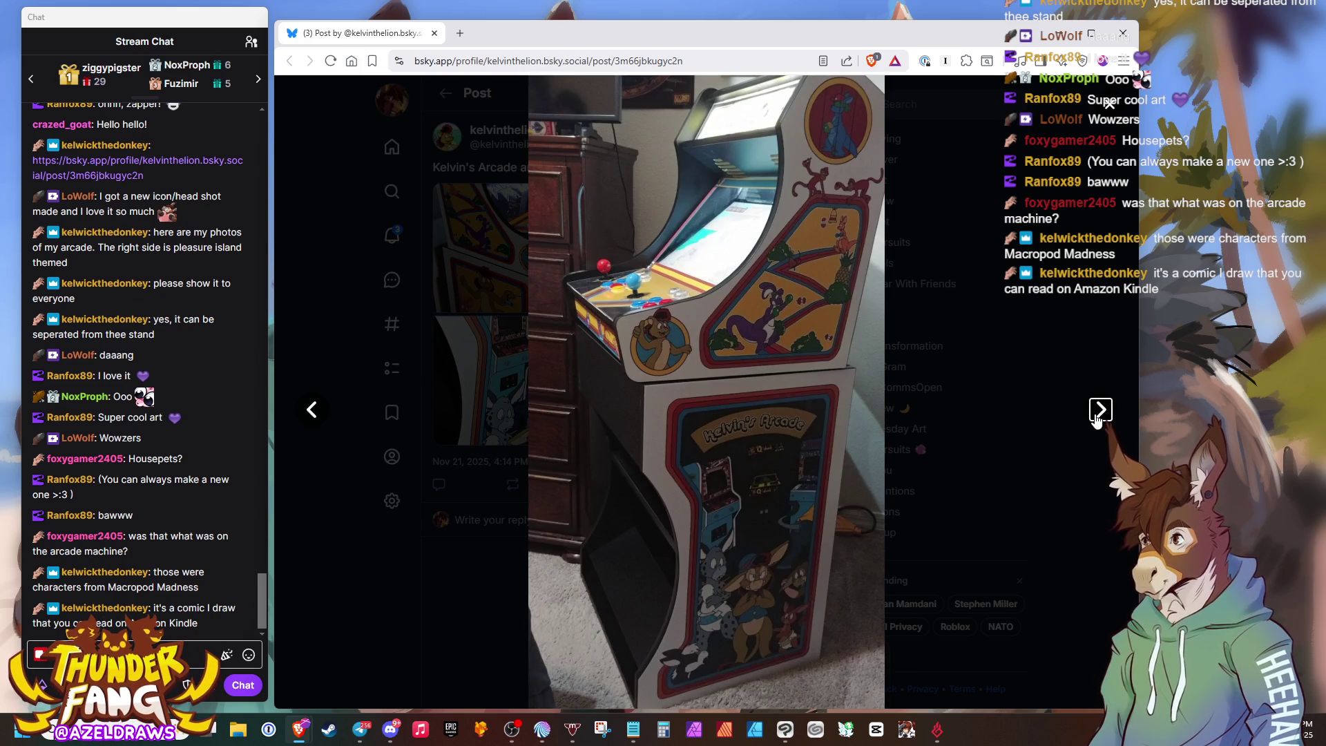
Page forward to the cabinet design illustration, then back through the images to the front-view photo.
{"action": "left_click", "coordinate": [1097, 418]}
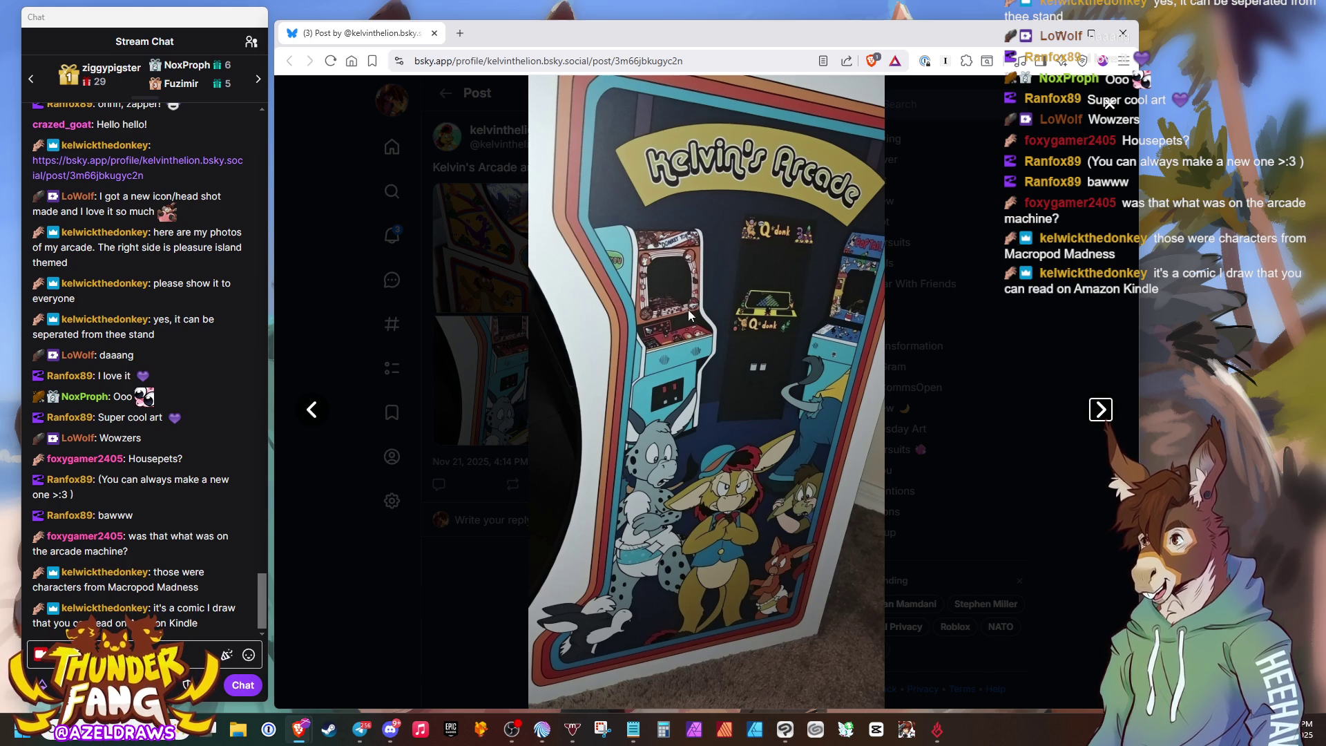
{"action": "left_click", "coordinate": [1100, 410]}
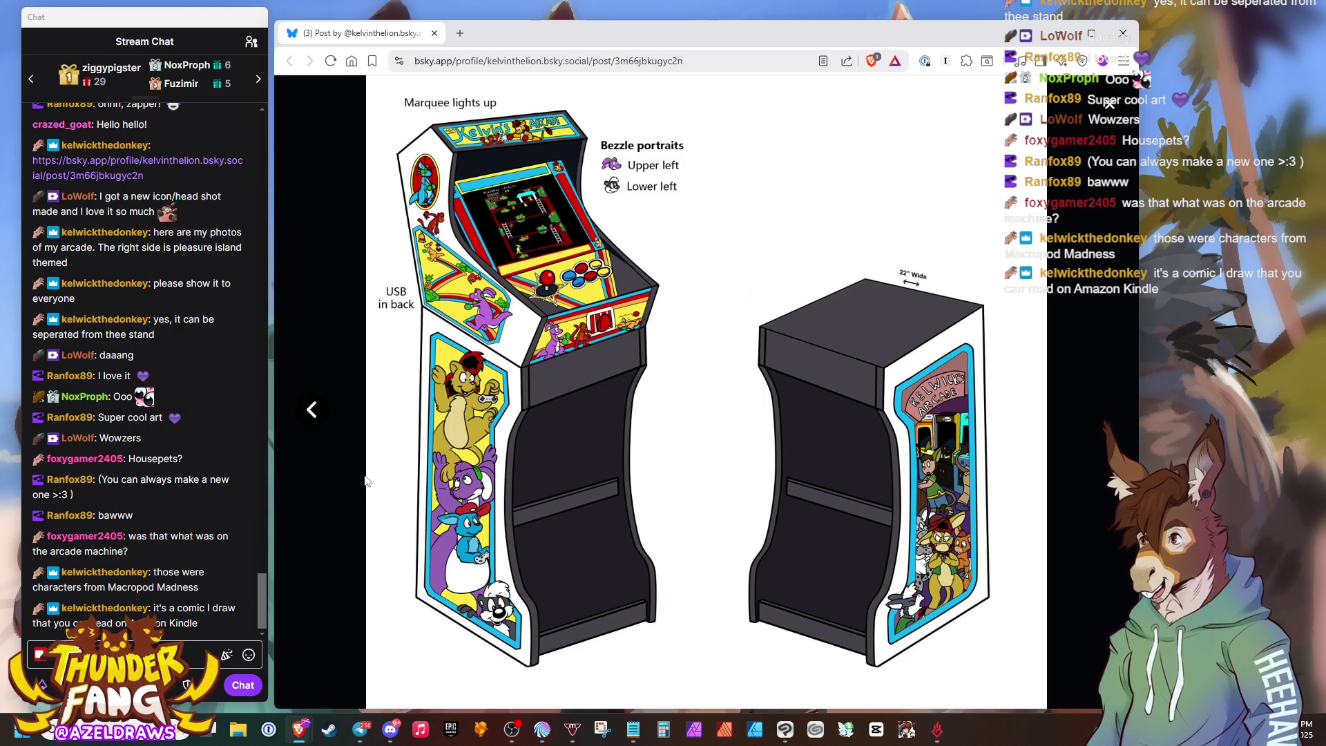
{"action": "left_click", "coordinate": [311, 417]}
{"action": "left_click", "coordinate": [312, 417]}
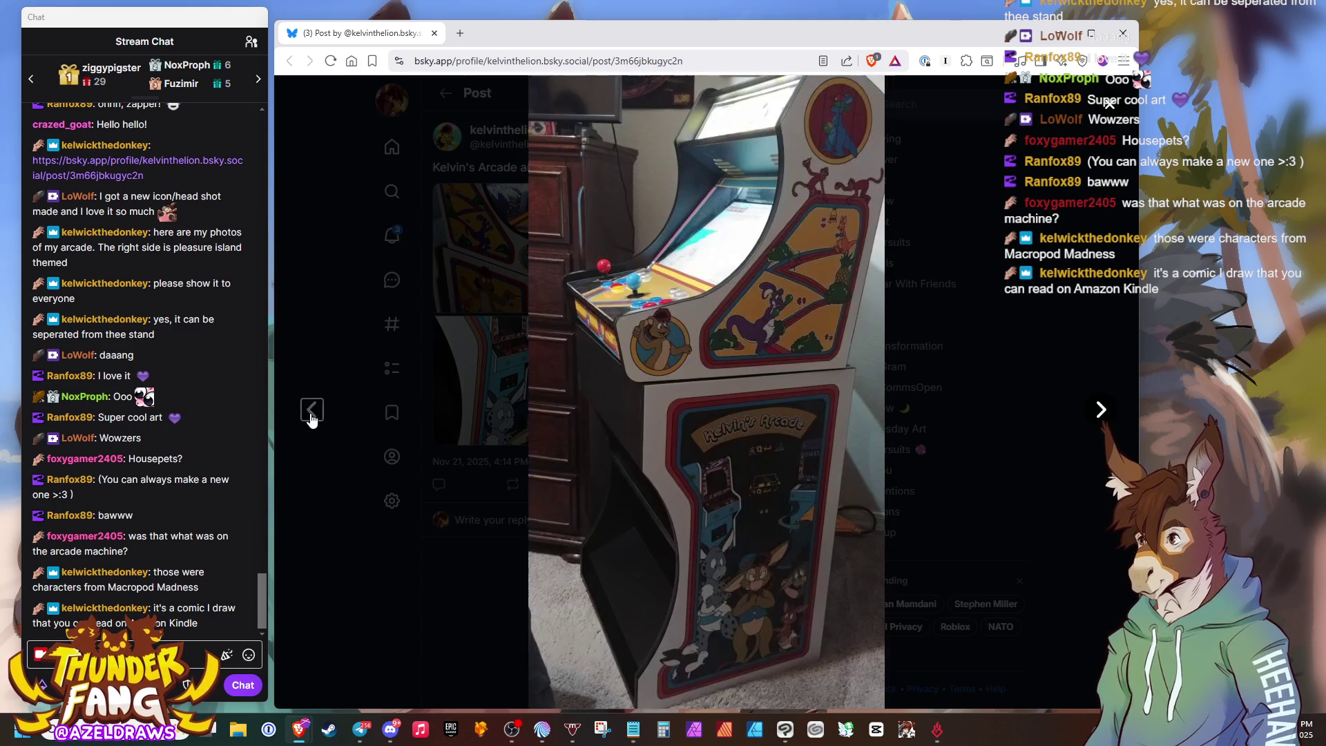
{"action": "left_click", "coordinate": [311, 415]}
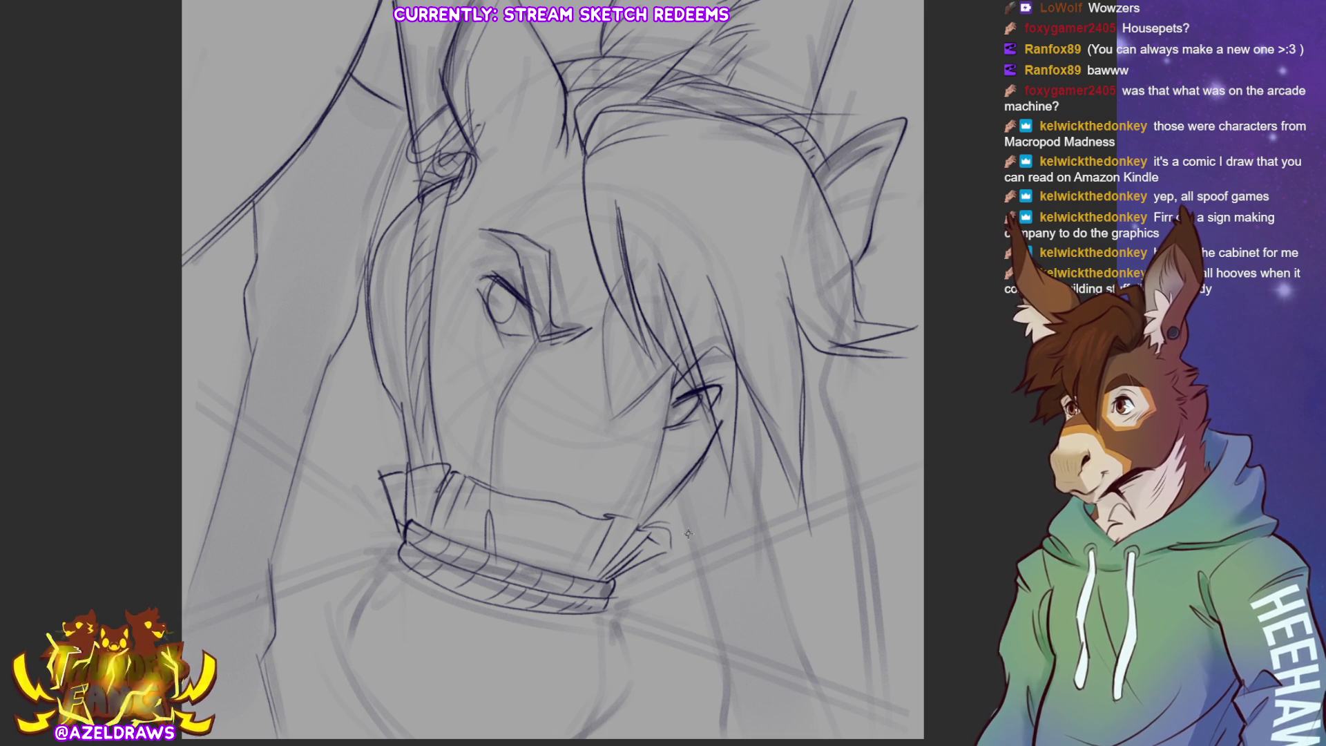
Sketch strokes to the right of the muzzle and dark lines along the ear outline.
{"action": "left_click_drag", "start_coordinate": [687, 502], "coordinate": [726, 650]}
{"action": "mouse_move", "coordinate": [765, 464]}
{"action": "left_mouse_down"}
{"action": "mouse_move", "coordinate": [756, 414]}
{"action": "mouse_move", "coordinate": [758, 508]}
{"action": "mouse_move", "coordinate": [792, 607]}
{"action": "left_mouse_up"}
{"action": "key", "text": "ctrl+z"}
{"action": "key", "text": "ctrl+z"}
{"action": "mouse_move", "coordinate": [758, 400]}
{"action": "left_mouse_down"}
{"action": "mouse_move", "coordinate": [752, 503]}
{"action": "mouse_move", "coordinate": [839, 736]}
{"action": "left_mouse_up"}
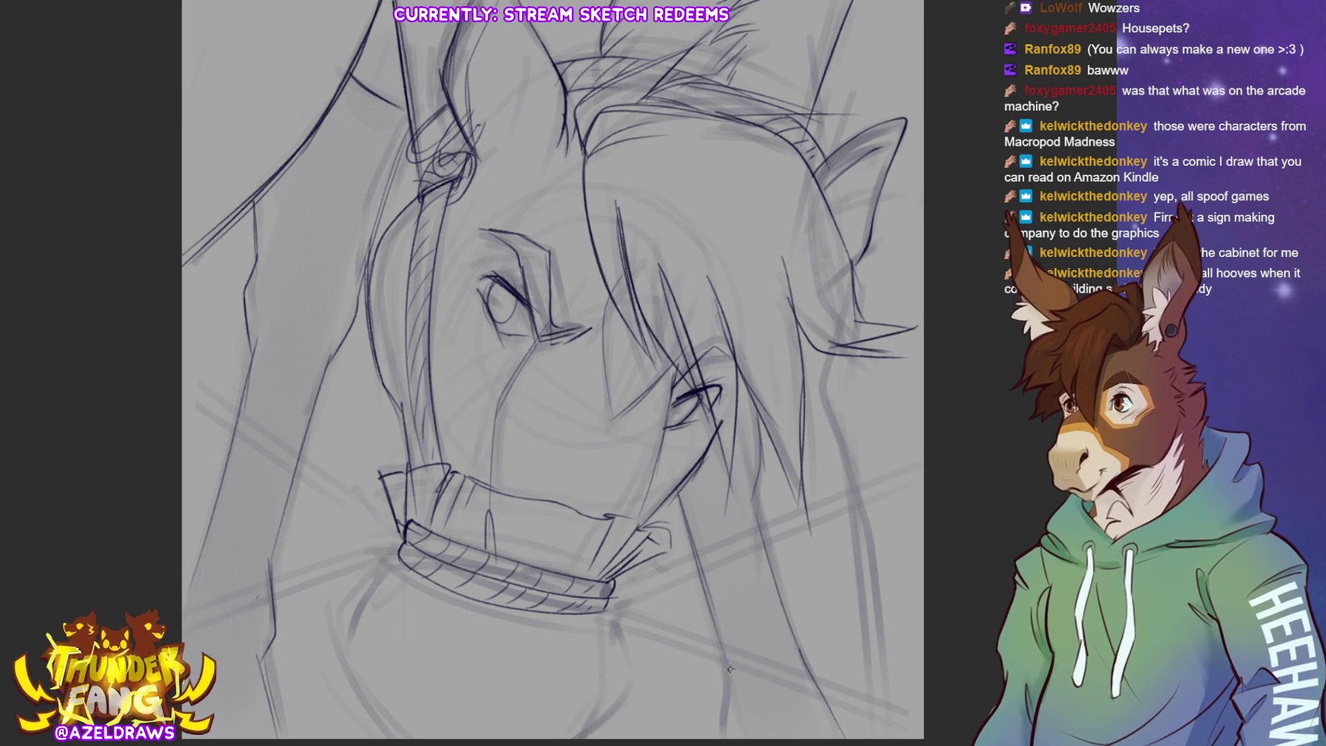
{"action": "left_click_drag", "start_coordinate": [724, 669], "coordinate": [720, 737]}
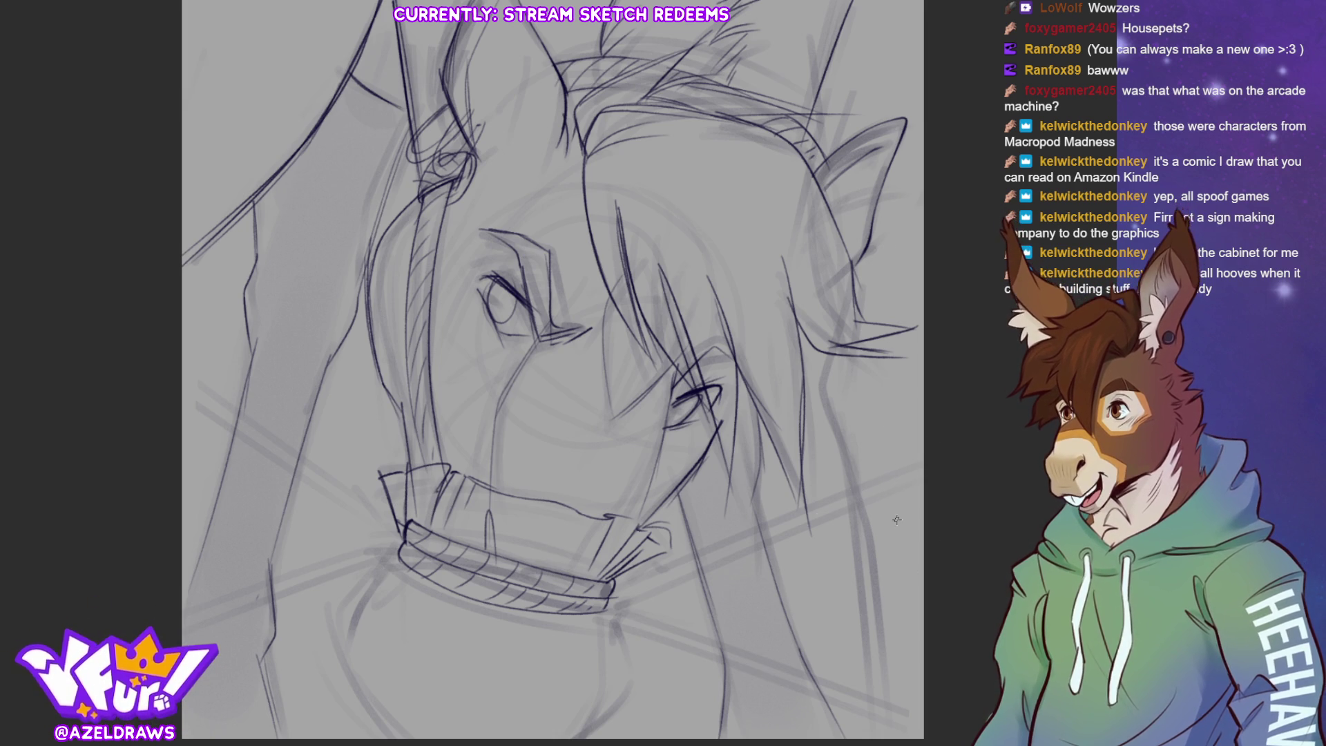
{"action": "left_click_drag", "start_coordinate": [802, 133], "coordinate": [855, 2]}
{"action": "mouse_move", "coordinate": [813, 156]}
{"action": "left_mouse_down"}
{"action": "mouse_move", "coordinate": [905, 116]}
{"action": "mouse_move", "coordinate": [902, 152]}
{"action": "mouse_move", "coordinate": [813, 91]}
{"action": "mouse_move", "coordinate": [823, 148]}
{"action": "left_mouse_up"}
{"action": "mouse_move", "coordinate": [831, 349]}
{"action": "left_mouse_down"}
{"action": "mouse_move", "coordinate": [823, 404]}
{"action": "mouse_move", "coordinate": [863, 526]}
{"action": "mouse_move", "coordinate": [875, 737]}
{"action": "left_mouse_up"}
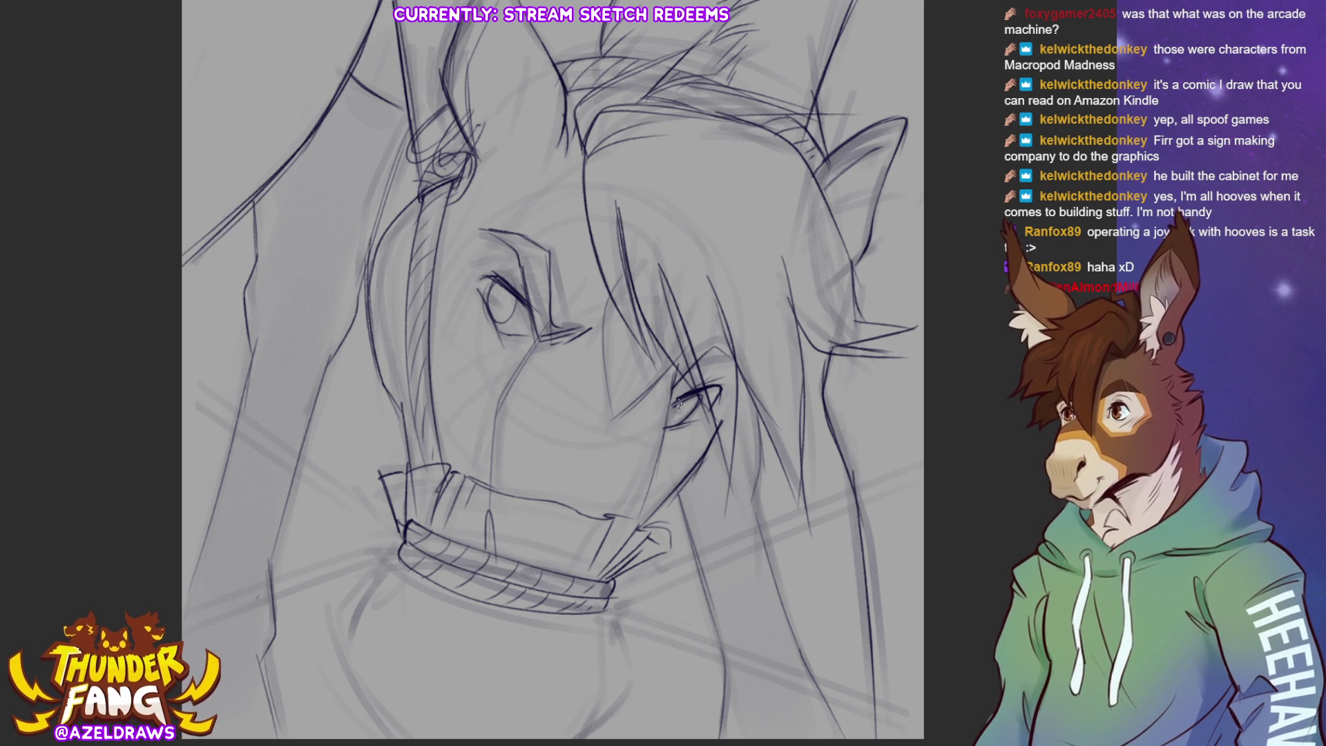
Shade dark pupils into both eyes and pan up to show more of the neck.
{"action": "left_click_drag", "start_coordinate": [669, 417], "coordinate": [676, 414]}
{"action": "mouse_move", "coordinate": [491, 304]}
{"action": "left_mouse_down"}
{"action": "mouse_move", "coordinate": [500, 290]}
{"action": "mouse_move", "coordinate": [491, 306]}
{"action": "left_mouse_up"}
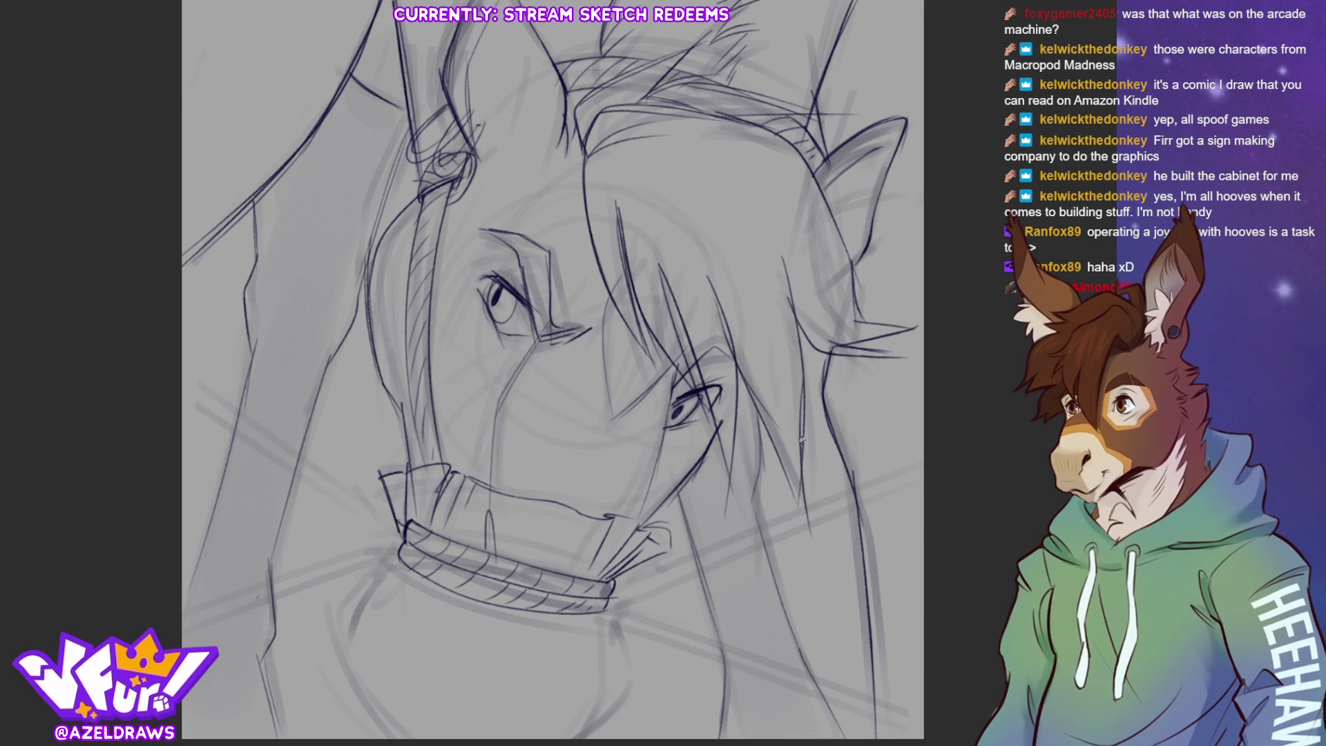
{"action": "left_click_drag", "start_coordinate": [910, 368], "coordinate": [920, 296]}
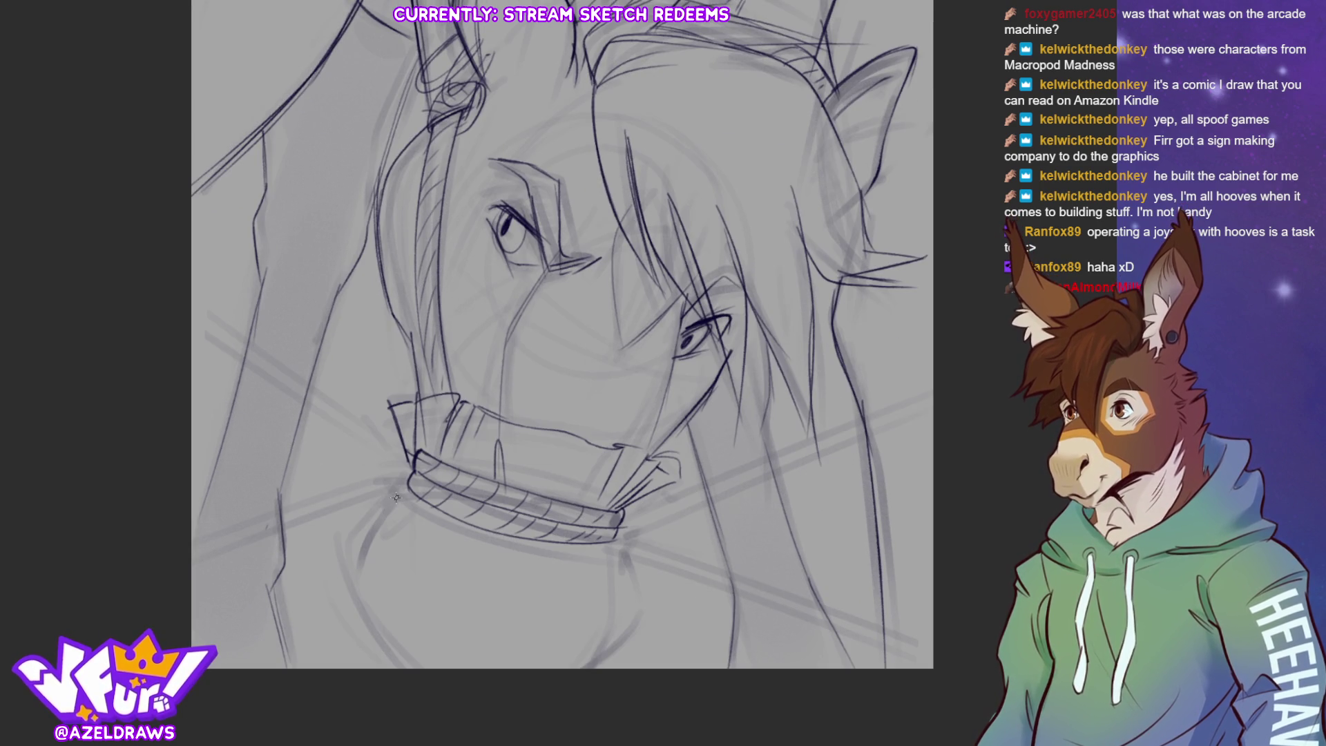
Sketch the jaw and both neck sides below the halter, and hatch under the noseband.
{"action": "mouse_move", "coordinate": [402, 486]}
{"action": "left_mouse_down"}
{"action": "mouse_move", "coordinate": [351, 598]}
{"action": "mouse_move", "coordinate": [410, 667]}
{"action": "left_mouse_up"}
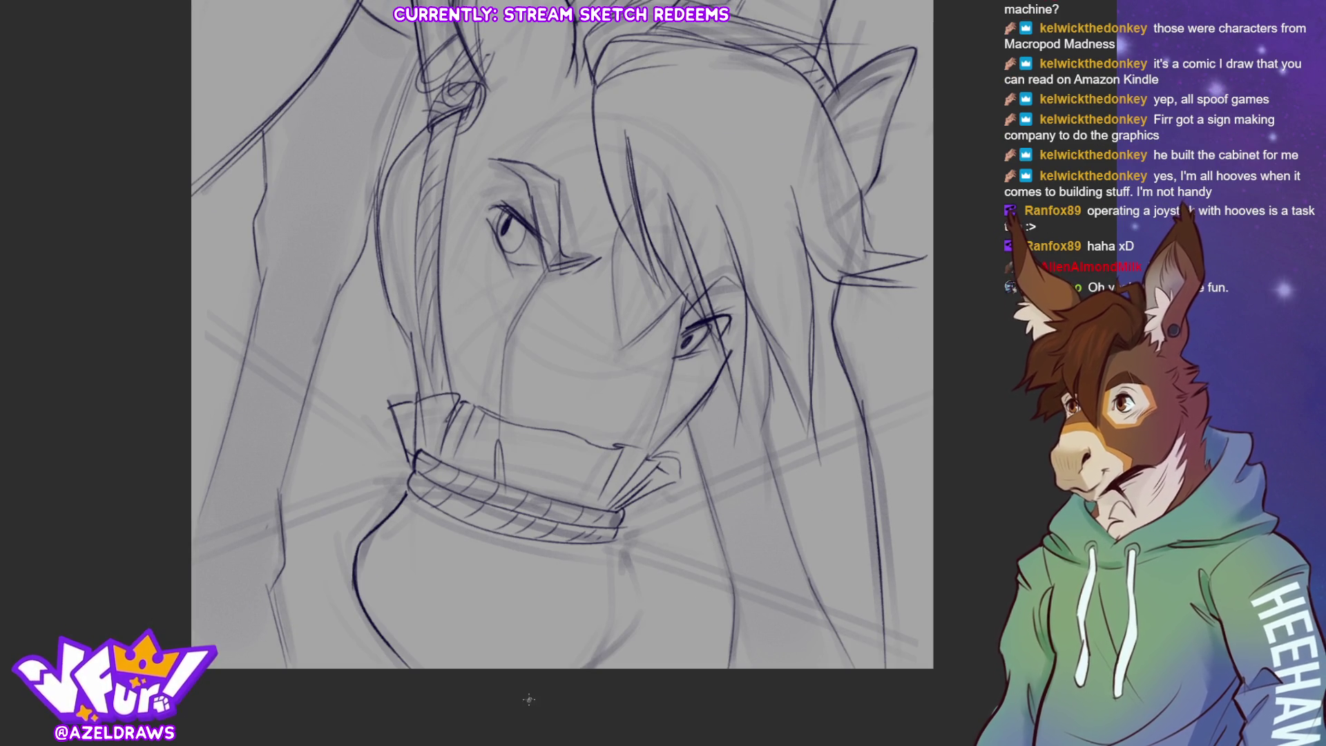
{"action": "mouse_move", "coordinate": [624, 510]}
{"action": "left_mouse_down"}
{"action": "mouse_move", "coordinate": [680, 473]}
{"action": "mouse_move", "coordinate": [653, 452]}
{"action": "mouse_move", "coordinate": [718, 386]}
{"action": "left_mouse_up"}
{"action": "mouse_move", "coordinate": [415, 358]}
{"action": "left_mouse_down"}
{"action": "mouse_move", "coordinate": [419, 396]}
{"action": "mouse_move", "coordinate": [387, 410]}
{"action": "left_mouse_up"}
{"action": "left_click_drag", "start_coordinate": [386, 287], "coordinate": [412, 338]}
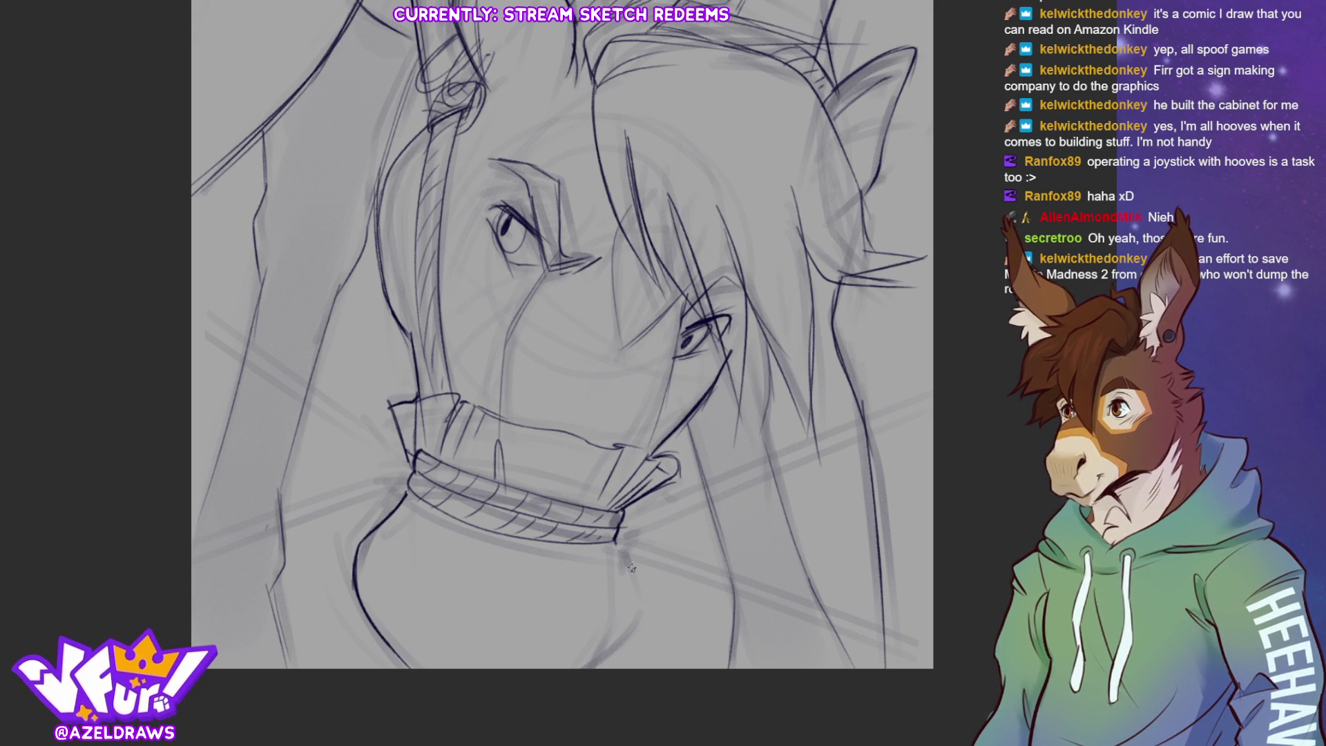
{"action": "left_click_drag", "start_coordinate": [616, 559], "coordinate": [595, 667]}
{"action": "key", "text": "ctrl+z"}
{"action": "mouse_move", "coordinate": [613, 540]}
{"action": "left_mouse_down"}
{"action": "mouse_move", "coordinate": [619, 599]}
{"action": "mouse_move", "coordinate": [588, 666]}
{"action": "left_mouse_up"}
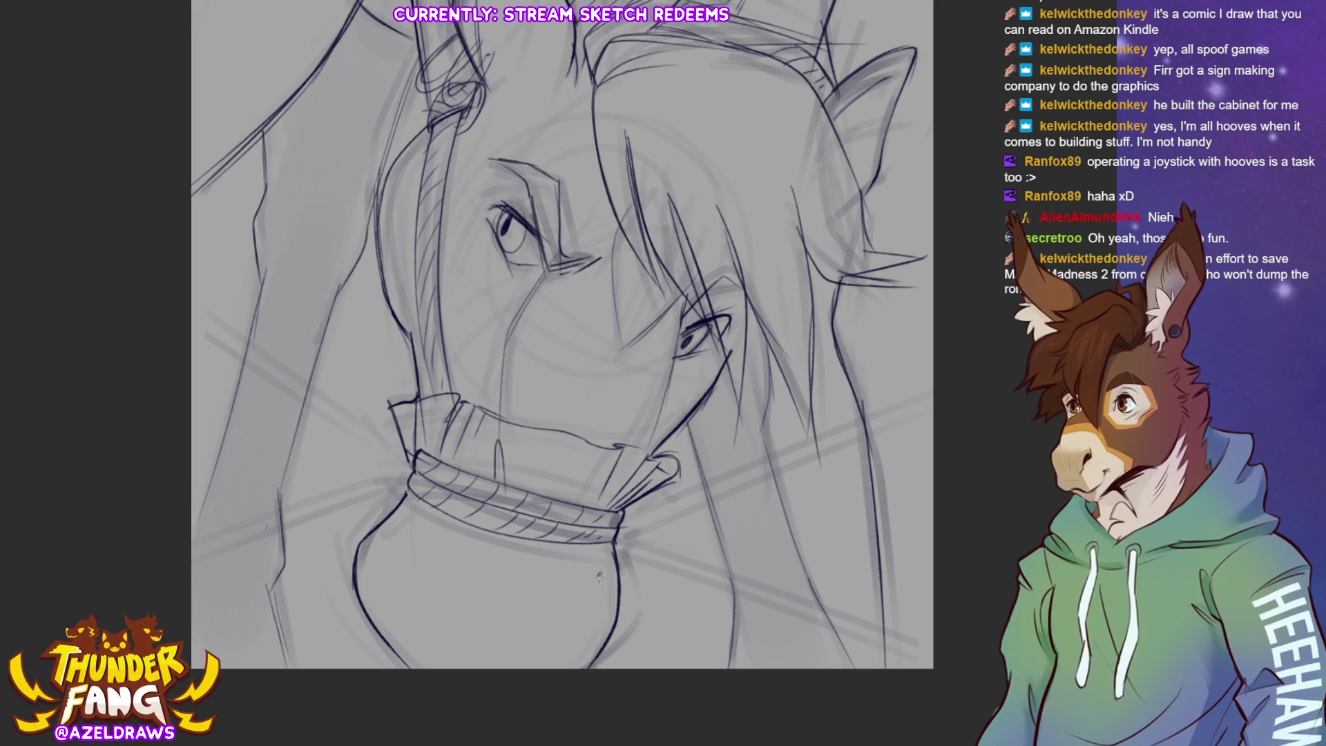
{"action": "left_click_drag", "start_coordinate": [611, 545], "coordinate": [599, 626]}
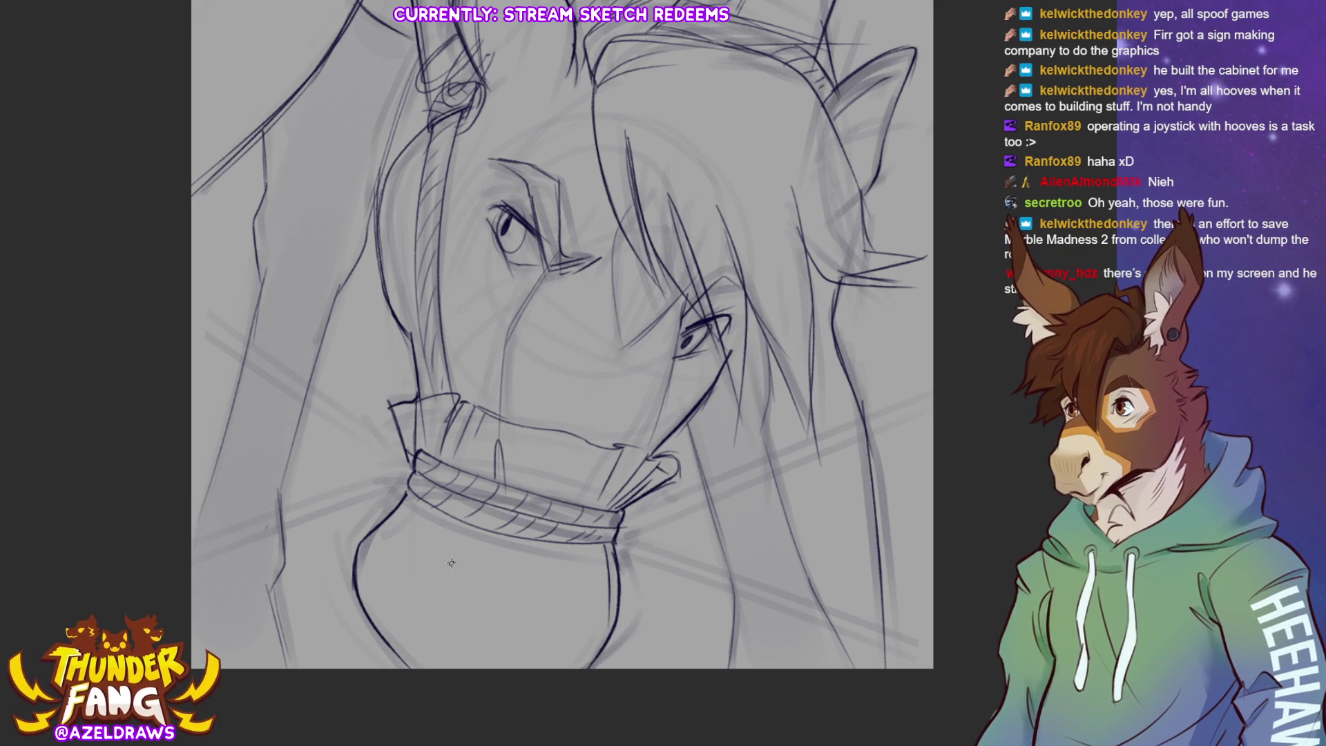
{"action": "mouse_move", "coordinate": [469, 525]}
{"action": "left_mouse_down"}
{"action": "mouse_move", "coordinate": [420, 601]}
{"action": "mouse_move", "coordinate": [429, 552]}
{"action": "left_mouse_up"}
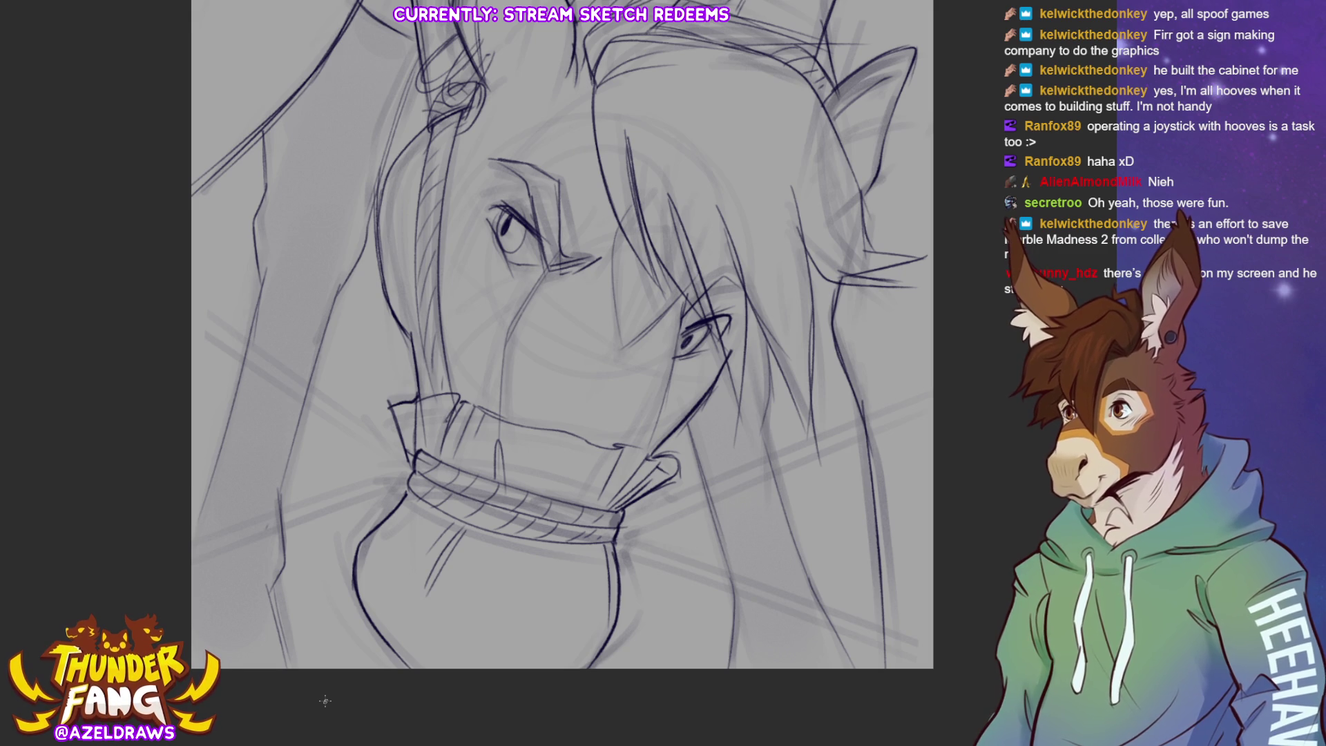
Draw rope lines from the noseband out to the left and right canvas edges.
{"action": "left_click_drag", "start_coordinate": [182, 314], "coordinate": [405, 457]}
{"action": "mouse_move", "coordinate": [189, 298]}
{"action": "left_mouse_down"}
{"action": "mouse_move", "coordinate": [418, 460]}
{"action": "mouse_move", "coordinate": [192, 548]}
{"action": "left_mouse_up"}
{"action": "left_click_drag", "start_coordinate": [392, 494], "coordinate": [197, 571]}
{"action": "left_click_drag", "start_coordinate": [612, 531], "coordinate": [949, 421]}
{"action": "key", "text": "ctrl+z"}
{"action": "left_click_drag", "start_coordinate": [619, 532], "coordinate": [1008, 381]}
{"action": "left_click_drag", "start_coordinate": [622, 516], "coordinate": [1011, 359]}
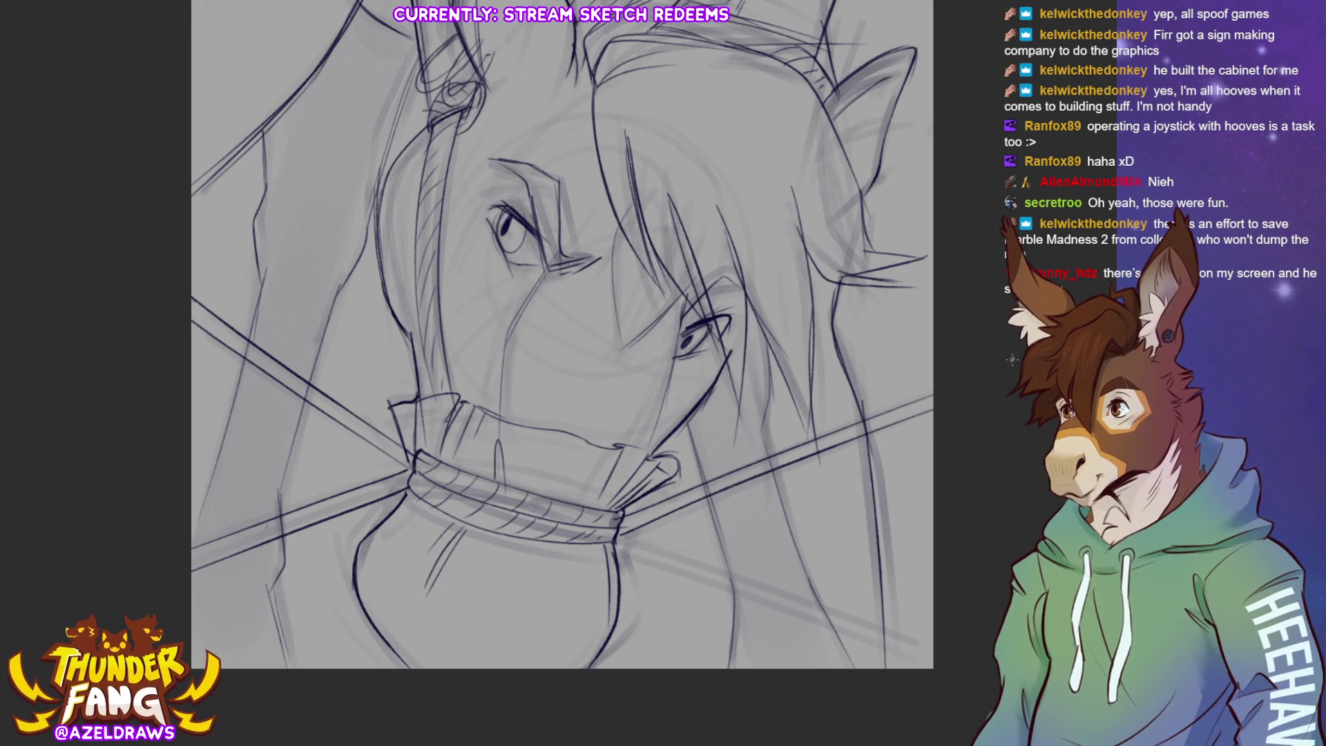
{"action": "mouse_move", "coordinate": [621, 533]}
{"action": "left_mouse_down"}
{"action": "mouse_move", "coordinate": [943, 630]}
{"action": "mouse_move", "coordinate": [703, 578]}
{"action": "mouse_move", "coordinate": [933, 647]}
{"action": "left_mouse_up"}
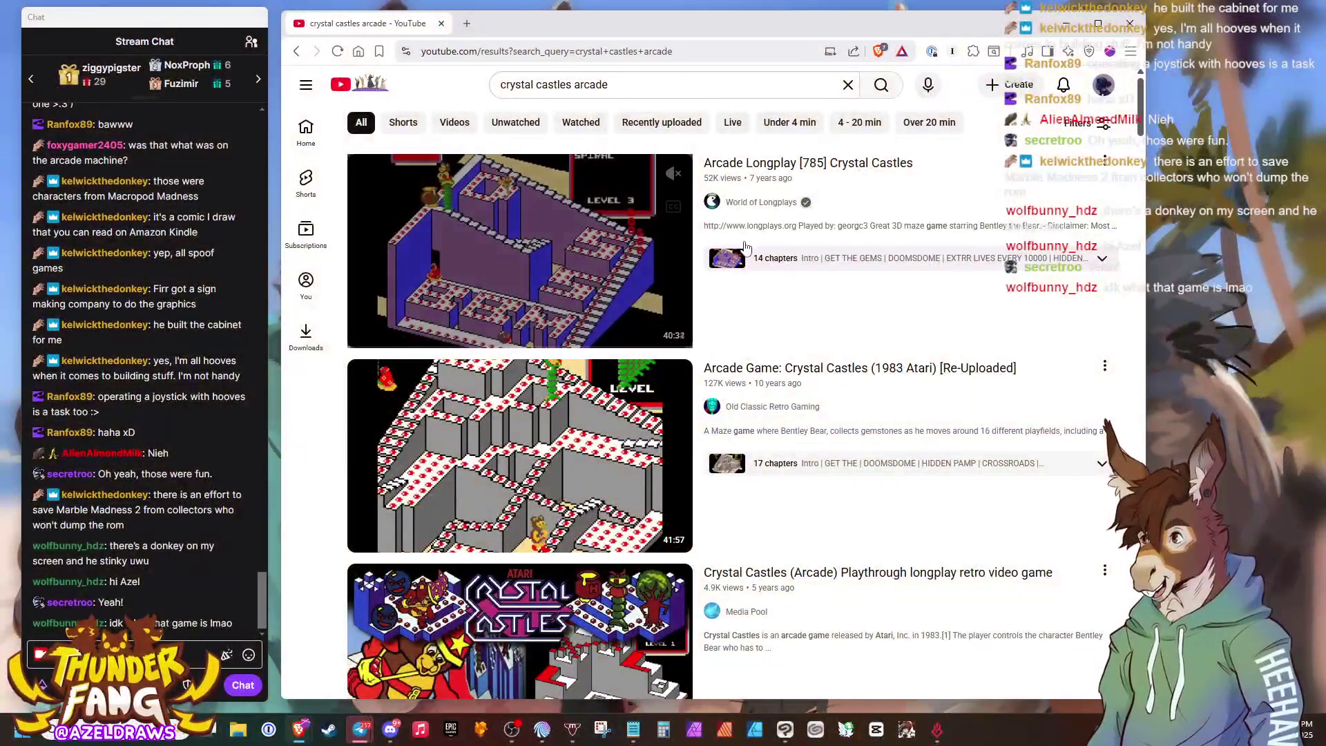
Open the first Crystal Castles arcade Short and select the search-box text for a new query.
{"action": "mouse_move", "coordinate": [521, 446]}
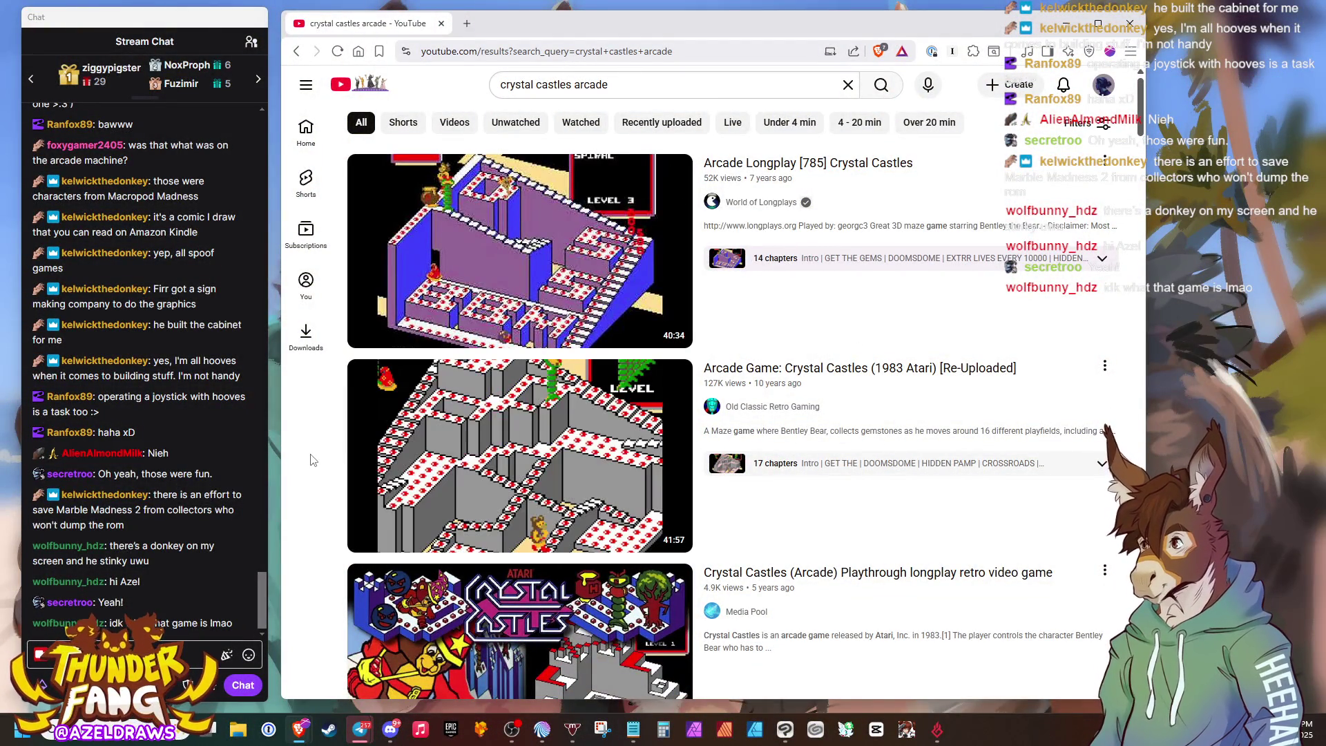
{"action": "scroll", "coordinate": [311, 456], "scroll_direction": "down", "scroll_amount": 9}
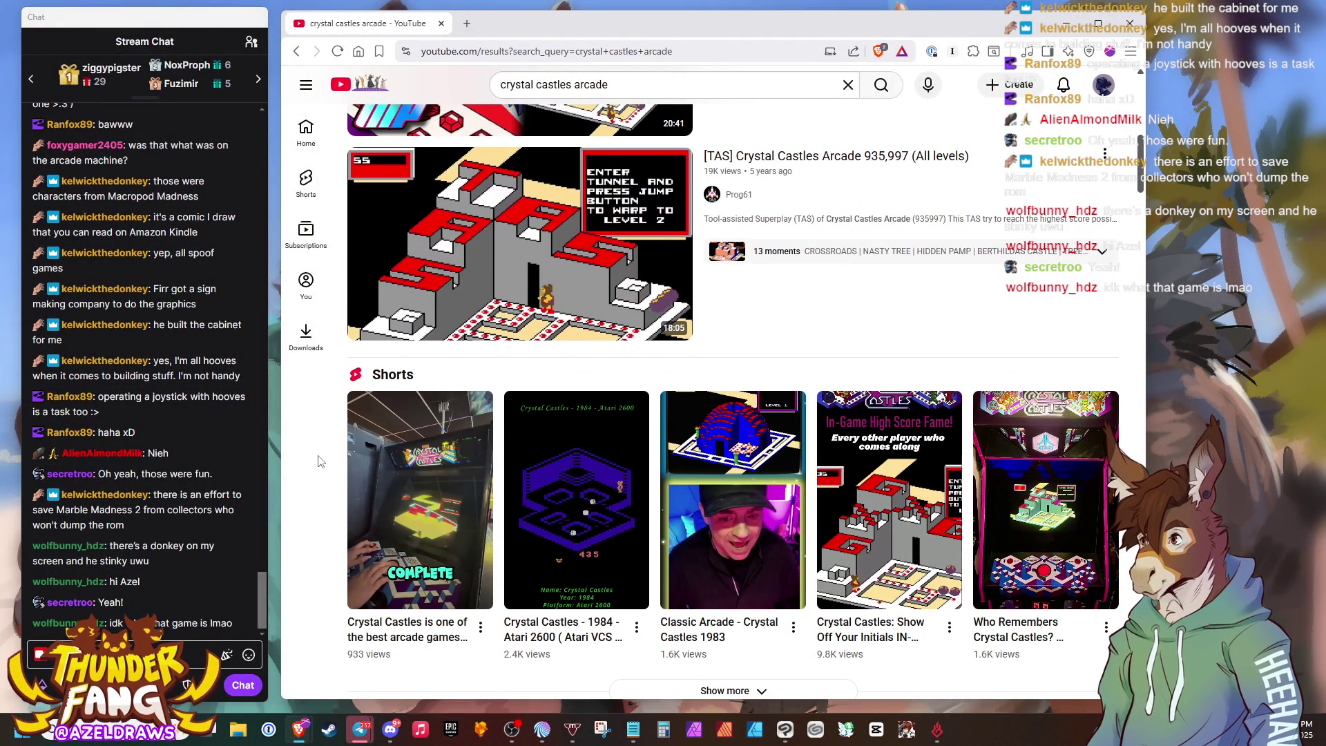
{"action": "left_click", "coordinate": [428, 515]}
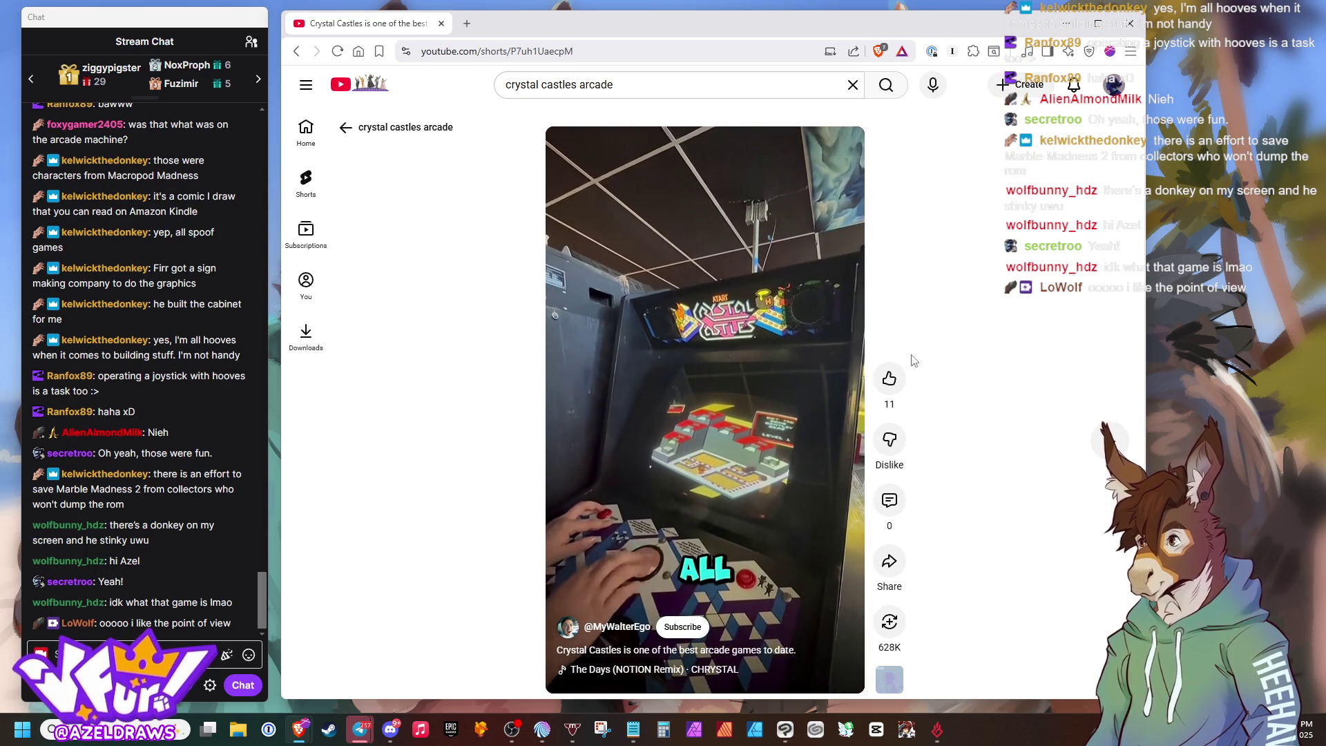
{"action": "mouse_move", "coordinate": [842, 312]}
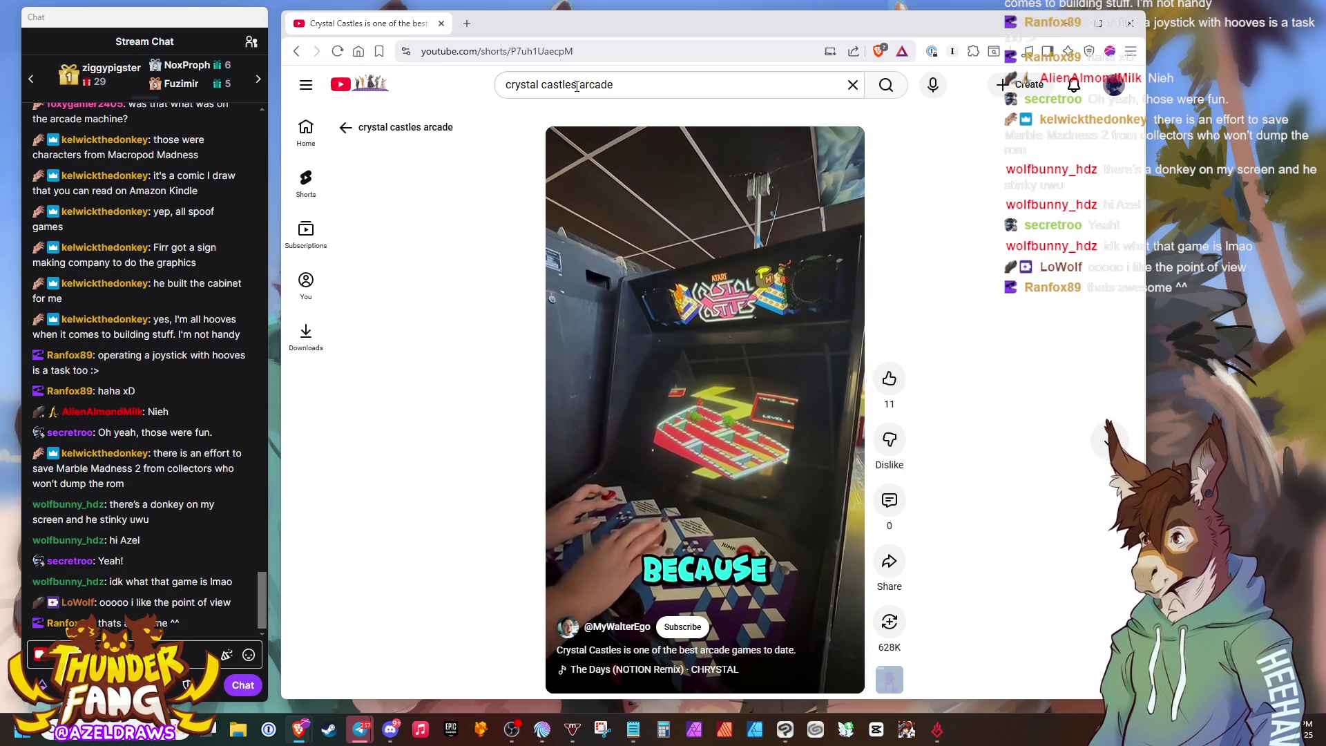
{"action": "left_click_drag", "start_coordinate": [578, 84], "coordinate": [479, 84]}
Search for 'marble madness' arcade and open a Marble Madness gameplay Short.
{"action": "type", "text": "marble mad"}
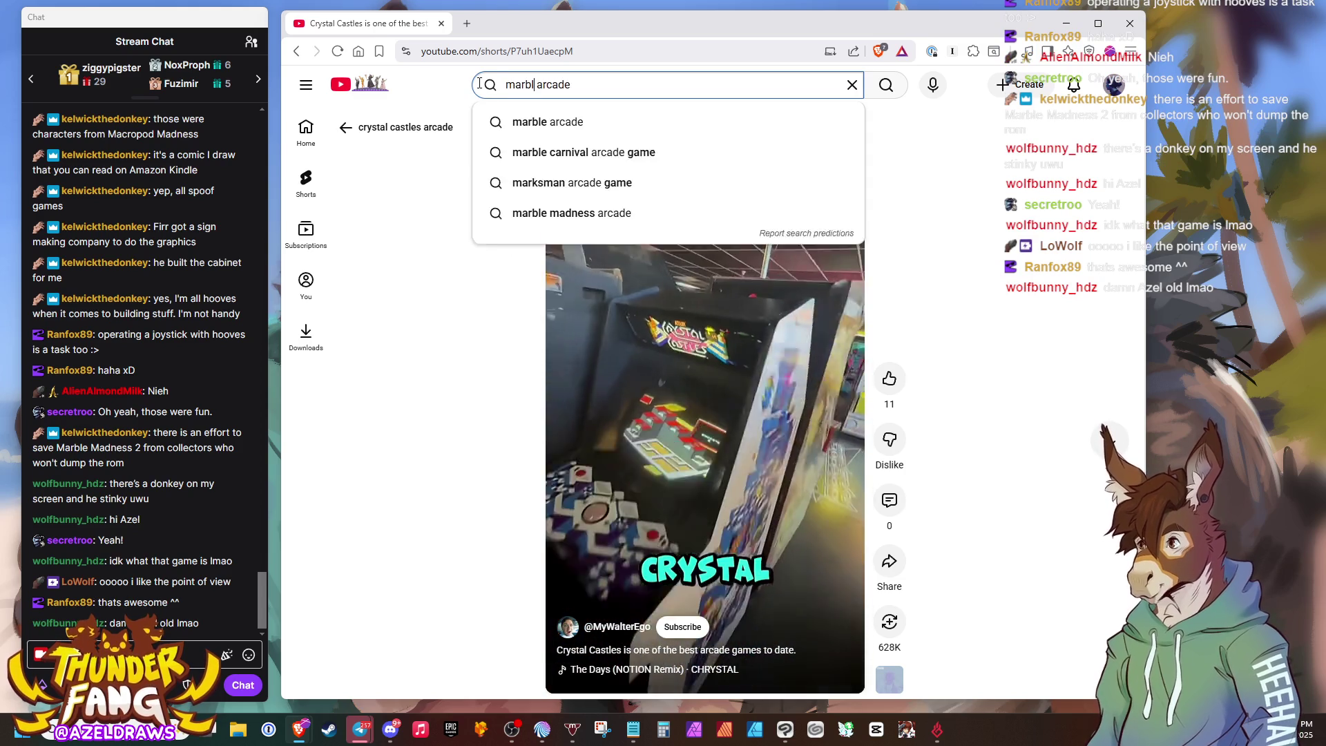
{"action": "type", "text": "ness"}
{"action": "key", "text": "Return"}
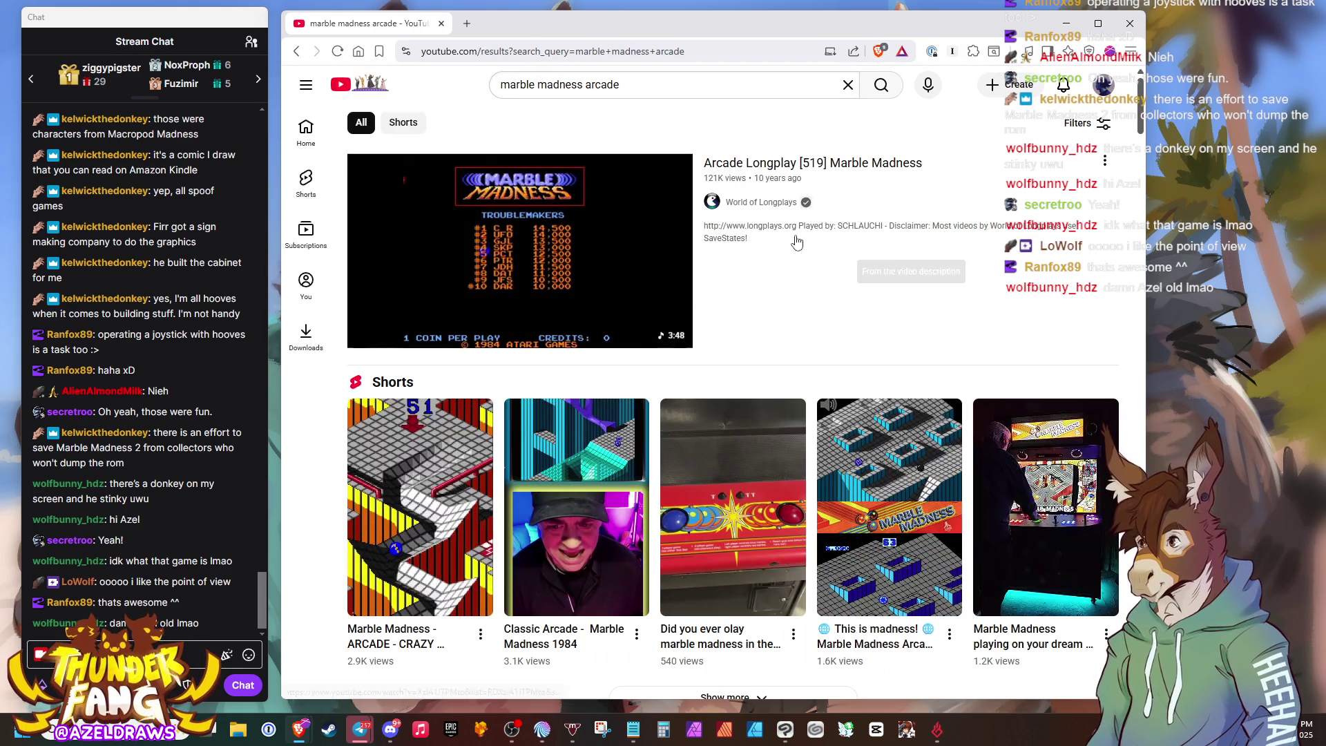
{"action": "scroll", "coordinate": [776, 244], "scroll_direction": "down", "scroll_amount": 2}
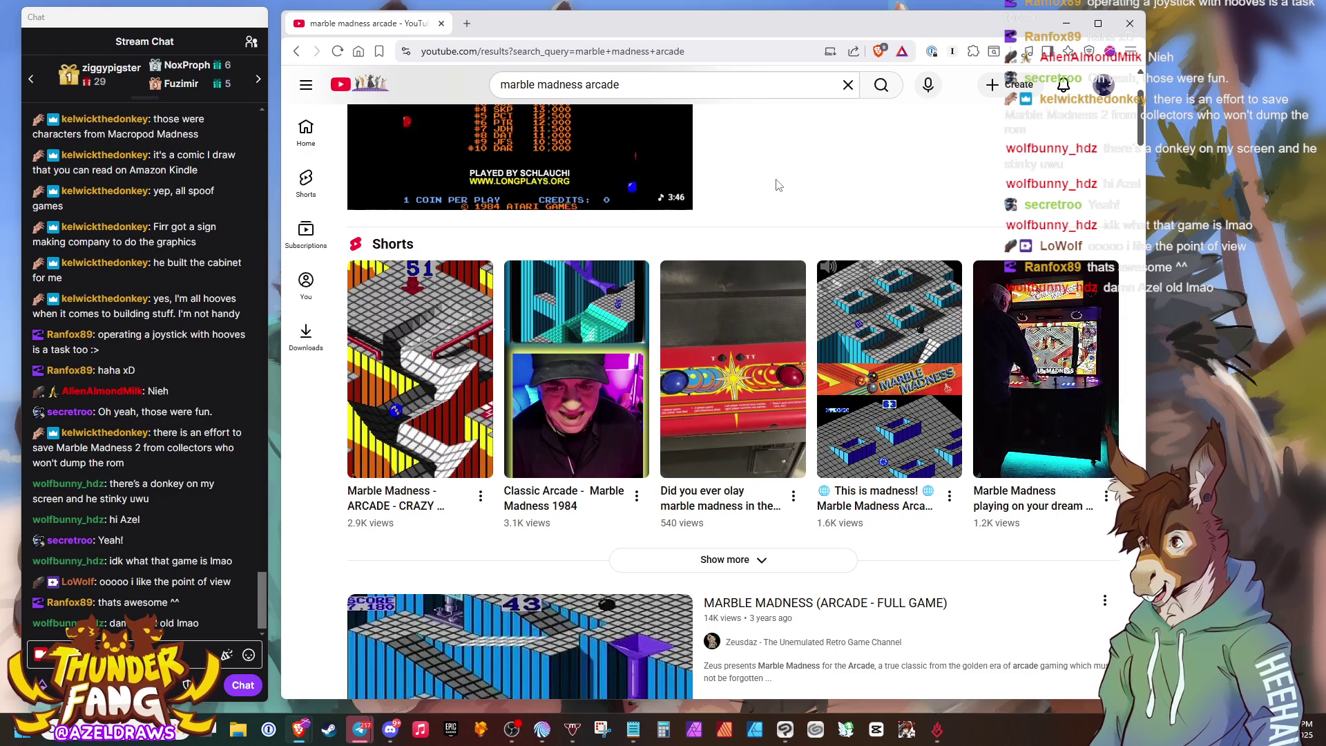
{"action": "scroll", "coordinate": [760, 208], "scroll_direction": "down", "scroll_amount": 3}
{"action": "scroll", "coordinate": [656, 274], "scroll_direction": "up", "scroll_amount": 3}
{"action": "left_click", "coordinate": [419, 366]}
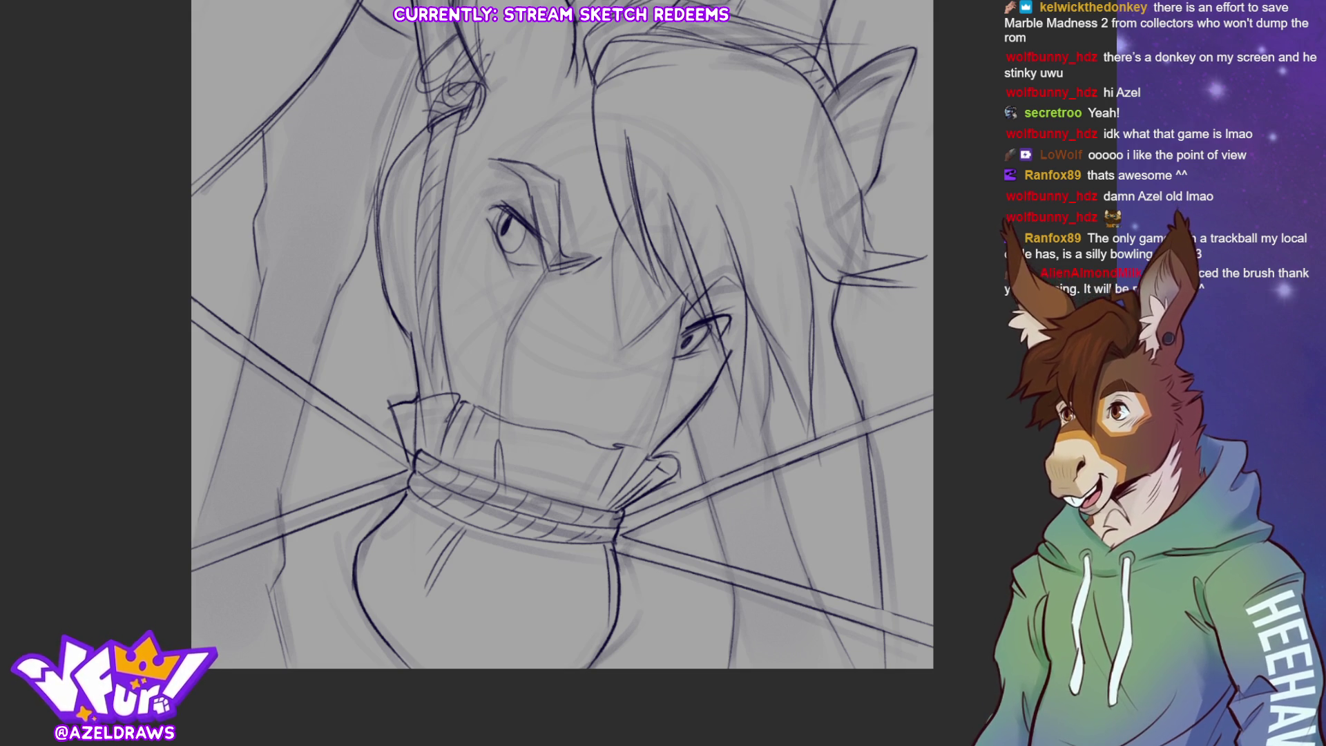
Add dark pen strokes around the left ear and eye and along the right-side mane.
{"action": "scroll", "coordinate": [557, 345], "scroll_direction": "up", "scroll_amount": 2}
{"action": "mouse_move", "coordinate": [364, 91]}
{"action": "left_mouse_down"}
{"action": "mouse_move", "coordinate": [413, 116]}
{"action": "mouse_move", "coordinate": [416, 150]}
{"action": "left_mouse_up"}
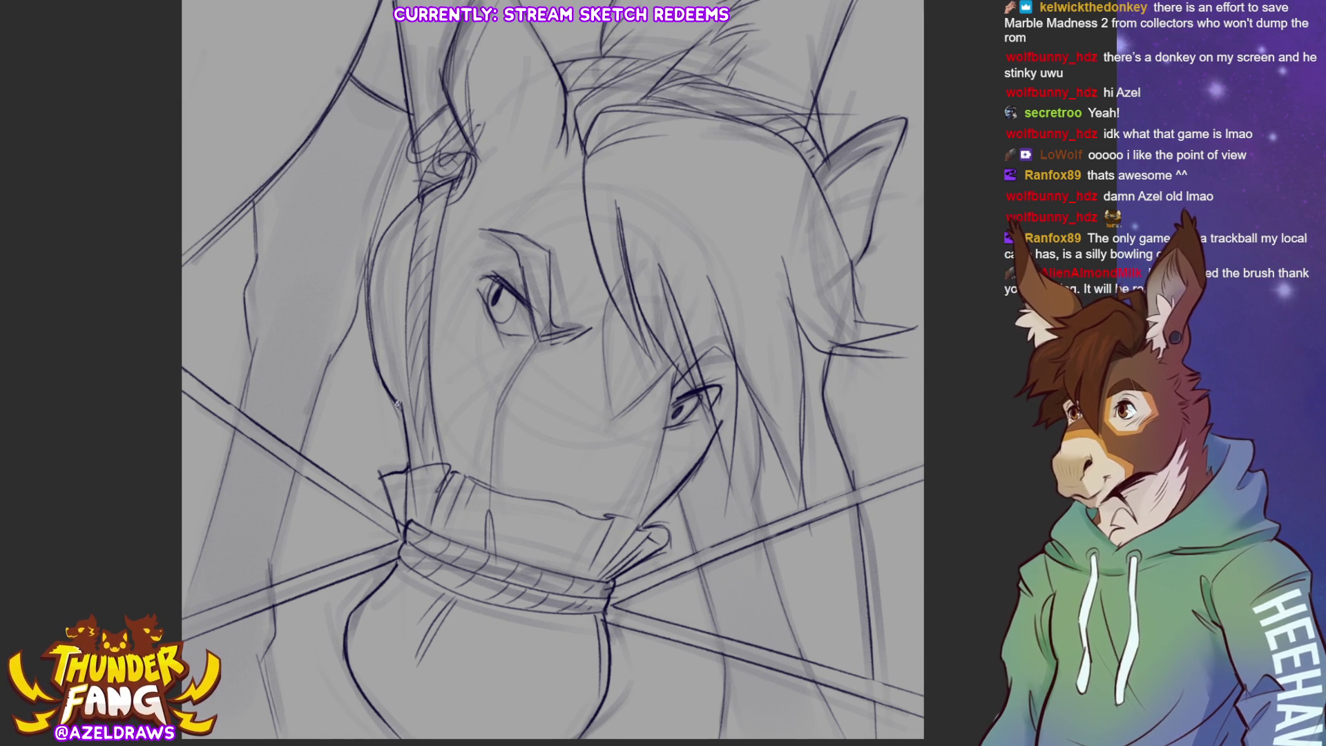
{"action": "mouse_move", "coordinate": [444, 104]}
{"action": "left_mouse_down"}
{"action": "mouse_move", "coordinate": [414, 133]}
{"action": "mouse_move", "coordinate": [438, 144]}
{"action": "left_mouse_up"}
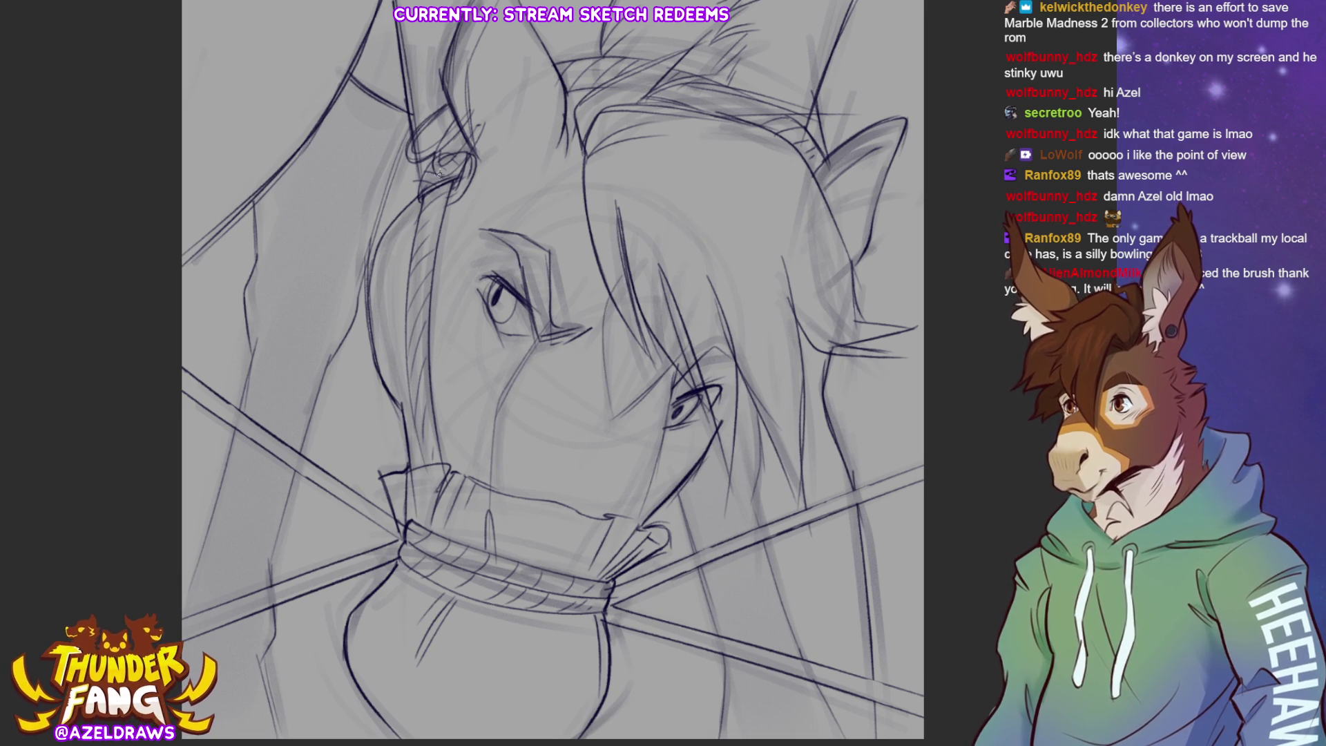
{"action": "left_click_drag", "start_coordinate": [827, 350], "coordinate": [837, 450]}
{"action": "left_click_drag", "start_coordinate": [860, 511], "coordinate": [879, 722]}
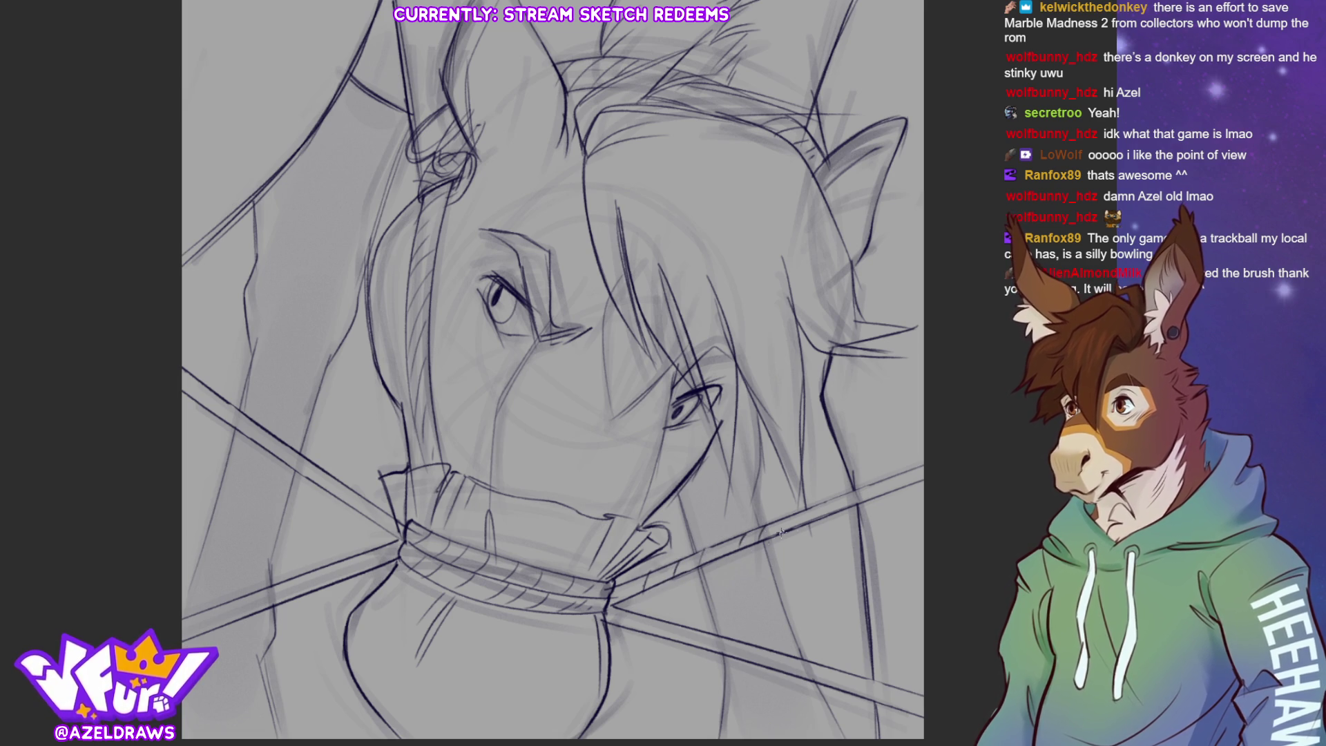
Give the four rope lines a twisted texture and hatch the left cheek strap like rope.
{"action": "left_click_drag", "start_coordinate": [793, 525], "coordinate": [923, 465]}
{"action": "mouse_move", "coordinate": [613, 607]}
{"action": "left_mouse_down"}
{"action": "mouse_move", "coordinate": [629, 625]}
{"action": "mouse_move", "coordinate": [909, 690]}
{"action": "left_mouse_up"}
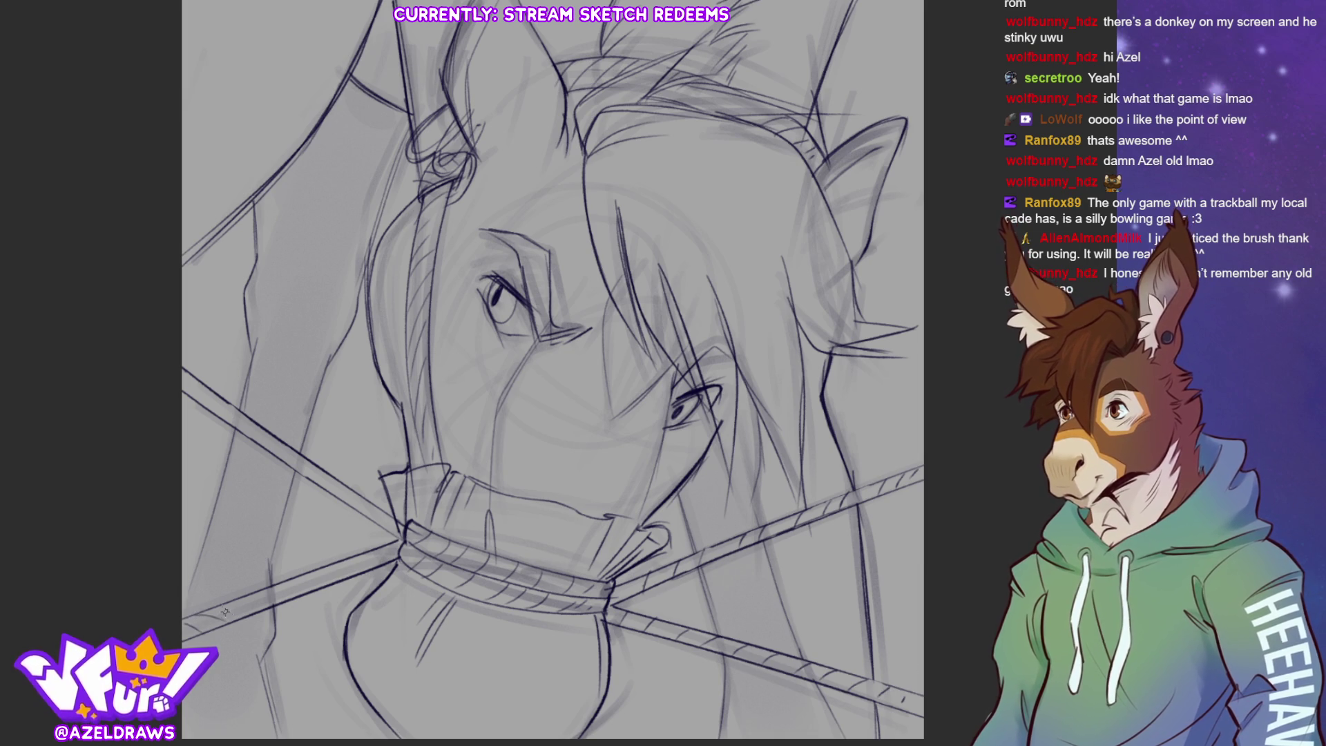
{"action": "left_click_drag", "start_coordinate": [257, 604], "coordinate": [392, 563]}
{"action": "mouse_move", "coordinate": [188, 373]}
{"action": "left_mouse_down"}
{"action": "mouse_move", "coordinate": [252, 433]}
{"action": "mouse_move", "coordinate": [370, 500]}
{"action": "left_mouse_up"}
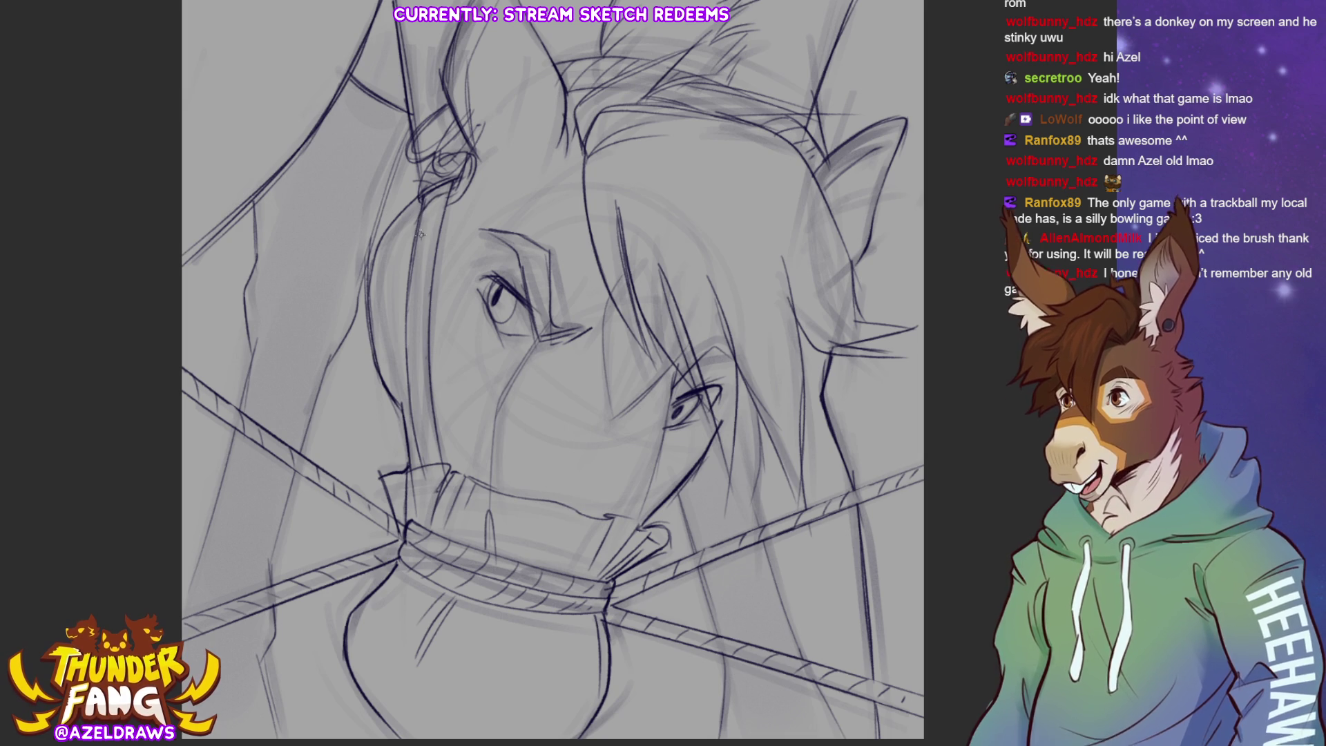
{"action": "mouse_move", "coordinate": [419, 254]}
{"action": "left_mouse_down"}
{"action": "mouse_move", "coordinate": [428, 242]}
{"action": "mouse_move", "coordinate": [412, 290]}
{"action": "mouse_move", "coordinate": [423, 275]}
{"action": "mouse_move", "coordinate": [429, 327]}
{"action": "mouse_move", "coordinate": [411, 349]}
{"action": "mouse_move", "coordinate": [422, 338]}
{"action": "mouse_move", "coordinate": [424, 442]}
{"action": "mouse_move", "coordinate": [436, 420]}
{"action": "left_mouse_up"}
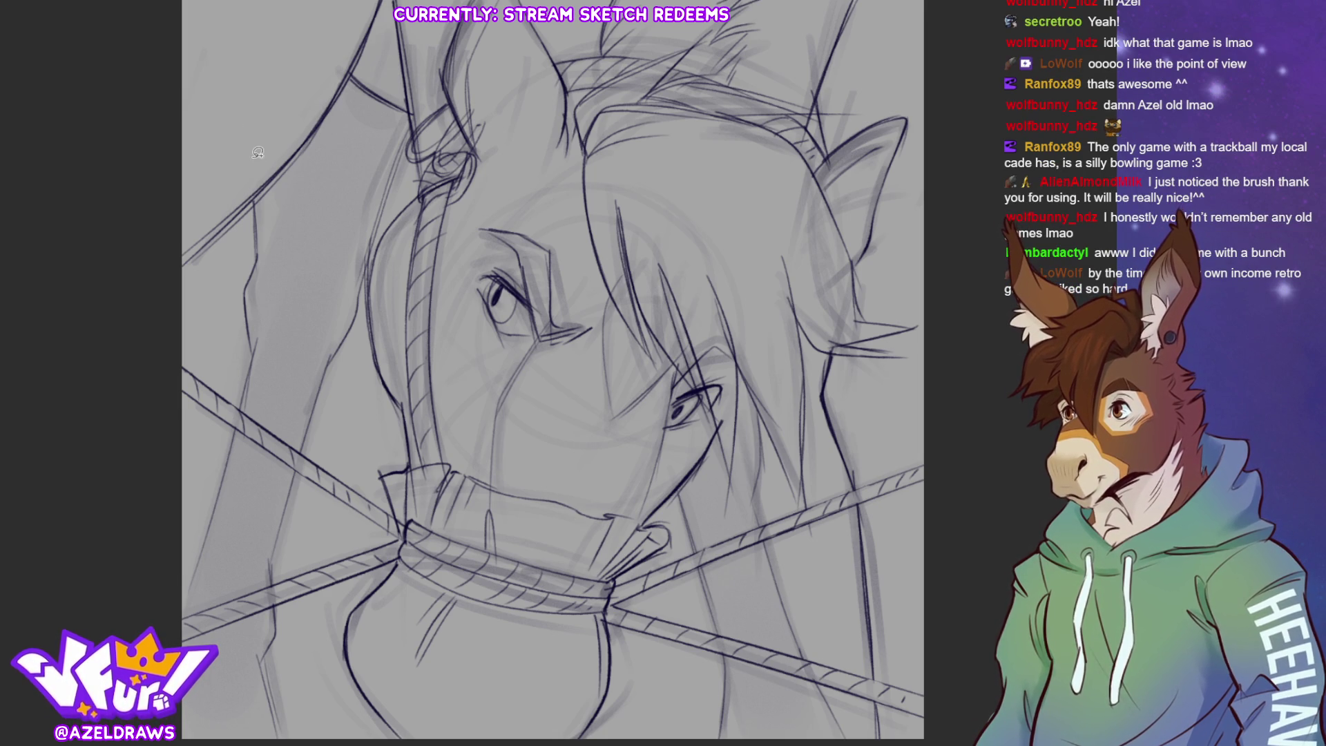
Draw a lasso outline around the background left of the horse's face.
{"action": "mouse_move", "coordinate": [257, 196]}
{"action": "left_mouse_down"}
{"action": "mouse_move", "coordinate": [254, 338]}
{"action": "mouse_move", "coordinate": [185, 602]}
{"action": "left_mouse_up"}
{"action": "mouse_move", "coordinate": [163, 737]}
{"action": "left_mouse_down"}
{"action": "mouse_move", "coordinate": [249, 739]}
{"action": "mouse_move", "coordinate": [297, 691]}
{"action": "mouse_move", "coordinate": [276, 628]}
{"action": "mouse_move", "coordinate": [283, 445]}
{"action": "mouse_move", "coordinate": [304, 349]}
{"action": "mouse_move", "coordinate": [418, 43]}
{"action": "mouse_move", "coordinate": [351, 9]}
{"action": "mouse_move", "coordinate": [254, 127]}
{"action": "left_mouse_up"}
{"action": "mouse_move", "coordinate": [362, 199]}
{"action": "left_mouse_down"}
{"action": "mouse_move", "coordinate": [355, 252]}
{"action": "mouse_move", "coordinate": [288, 414]}
{"action": "left_mouse_up"}
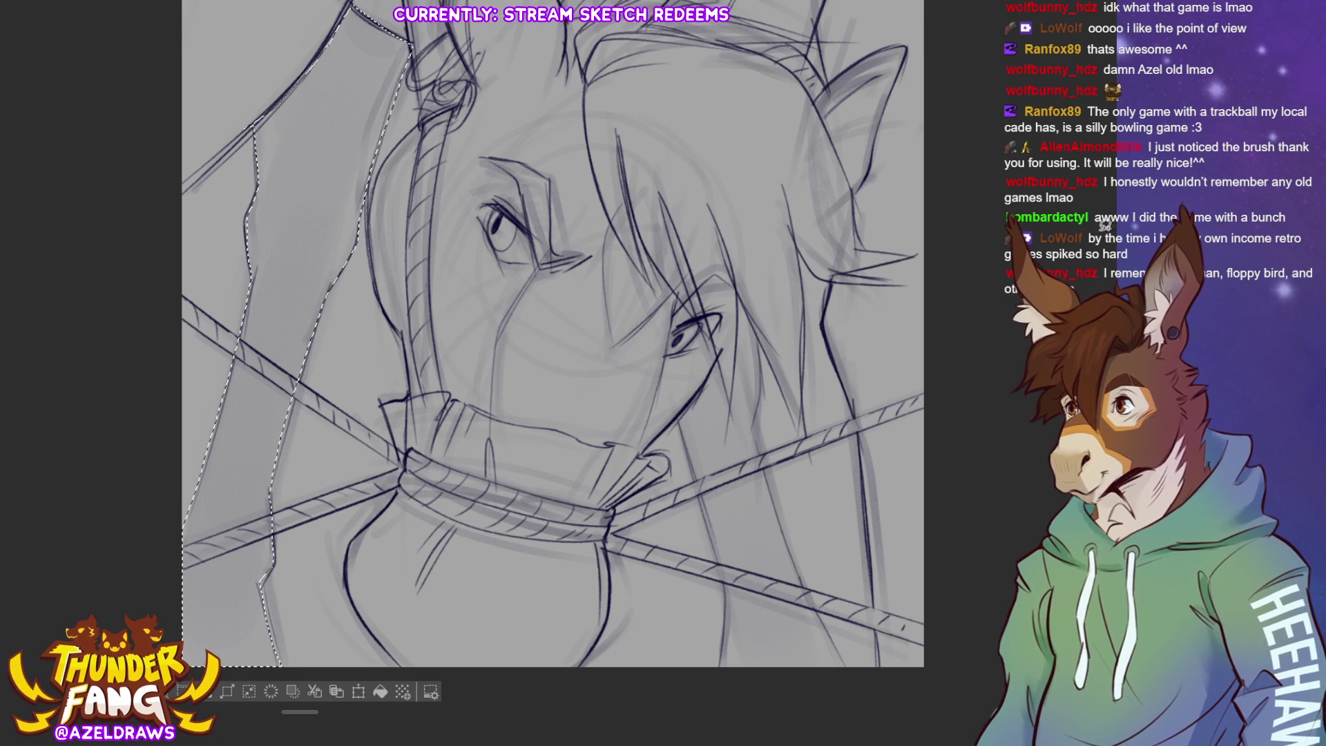
Hatch parallel pencil lines across the top of the selected background area left of the face.
{"action": "scroll", "coordinate": [553, 366], "scroll_direction": "up", "scroll_amount": 3}
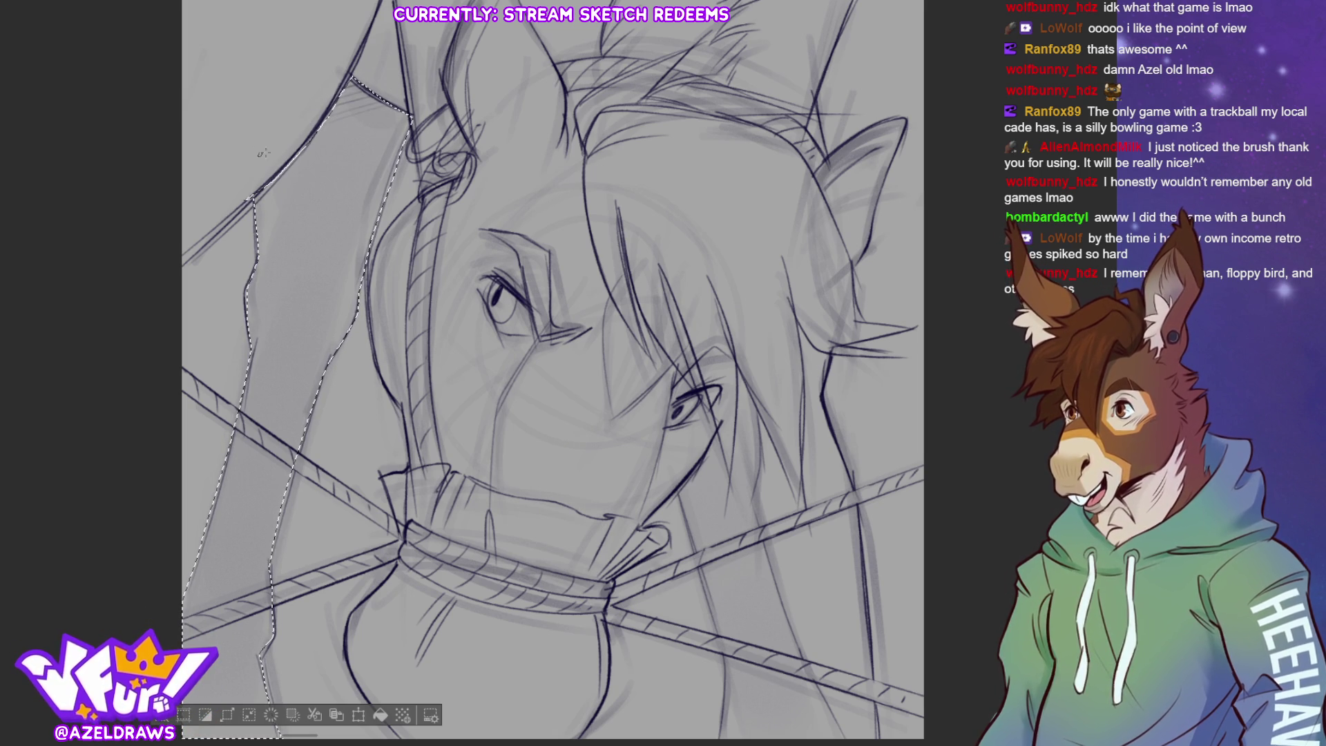
{"action": "left_click_drag", "start_coordinate": [333, 146], "coordinate": [405, 134]}
{"action": "left_click_drag", "start_coordinate": [299, 188], "coordinate": [401, 146]}
{"action": "mouse_move", "coordinate": [266, 216]}
{"action": "left_mouse_down"}
{"action": "mouse_move", "coordinate": [394, 169]}
{"action": "mouse_move", "coordinate": [383, 192]}
{"action": "left_mouse_up"}
{"action": "left_click_drag", "start_coordinate": [261, 241], "coordinate": [382, 200]}
{"action": "left_click_drag", "start_coordinate": [261, 249], "coordinate": [380, 216]}
{"action": "mouse_move", "coordinate": [265, 264]}
{"action": "left_mouse_down"}
{"action": "mouse_move", "coordinate": [374, 229]}
{"action": "mouse_move", "coordinate": [314, 260]}
{"action": "left_mouse_up"}
{"action": "left_click_drag", "start_coordinate": [314, 259], "coordinate": [361, 245]}
{"action": "left_click_drag", "start_coordinate": [252, 283], "coordinate": [365, 252]}
{"action": "mouse_move", "coordinate": [248, 293]}
{"action": "left_mouse_down"}
{"action": "mouse_move", "coordinate": [363, 262]}
{"action": "mouse_move", "coordinate": [357, 273]}
{"action": "left_mouse_up"}
{"action": "mouse_move", "coordinate": [250, 315]}
{"action": "left_mouse_down"}
{"action": "mouse_move", "coordinate": [356, 280]}
{"action": "mouse_move", "coordinate": [338, 297]}
{"action": "left_mouse_up"}
{"action": "left_click_drag", "start_coordinate": [253, 337], "coordinate": [351, 317]}
{"action": "left_click_drag", "start_coordinate": [255, 354], "coordinate": [329, 331]}
Continue the hatching down through the middle of the area toward the lower rope.
{"action": "left_click_drag", "start_coordinate": [295, 348], "coordinate": [348, 330]}
{"action": "left_click_drag", "start_coordinate": [265, 374], "coordinate": [335, 353]}
{"action": "mouse_move", "coordinate": [244, 397]}
{"action": "left_mouse_down"}
{"action": "mouse_move", "coordinate": [304, 373]}
{"action": "mouse_move", "coordinate": [316, 392]}
{"action": "left_mouse_up"}
{"action": "left_click_drag", "start_coordinate": [235, 422], "coordinate": [308, 410]}
{"action": "left_click_drag", "start_coordinate": [228, 448], "coordinate": [262, 448]}
{"action": "left_click_drag", "start_coordinate": [227, 464], "coordinate": [295, 452]}
{"action": "left_click_drag", "start_coordinate": [216, 498], "coordinate": [289, 475]}
{"action": "left_click_drag", "start_coordinate": [212, 511], "coordinate": [283, 492]}
{"action": "left_click_drag", "start_coordinate": [208, 525], "coordinate": [280, 512]}
{"action": "left_click_drag", "start_coordinate": [199, 562], "coordinate": [276, 530]}
{"action": "left_click_drag", "start_coordinate": [211, 572], "coordinate": [299, 546]}
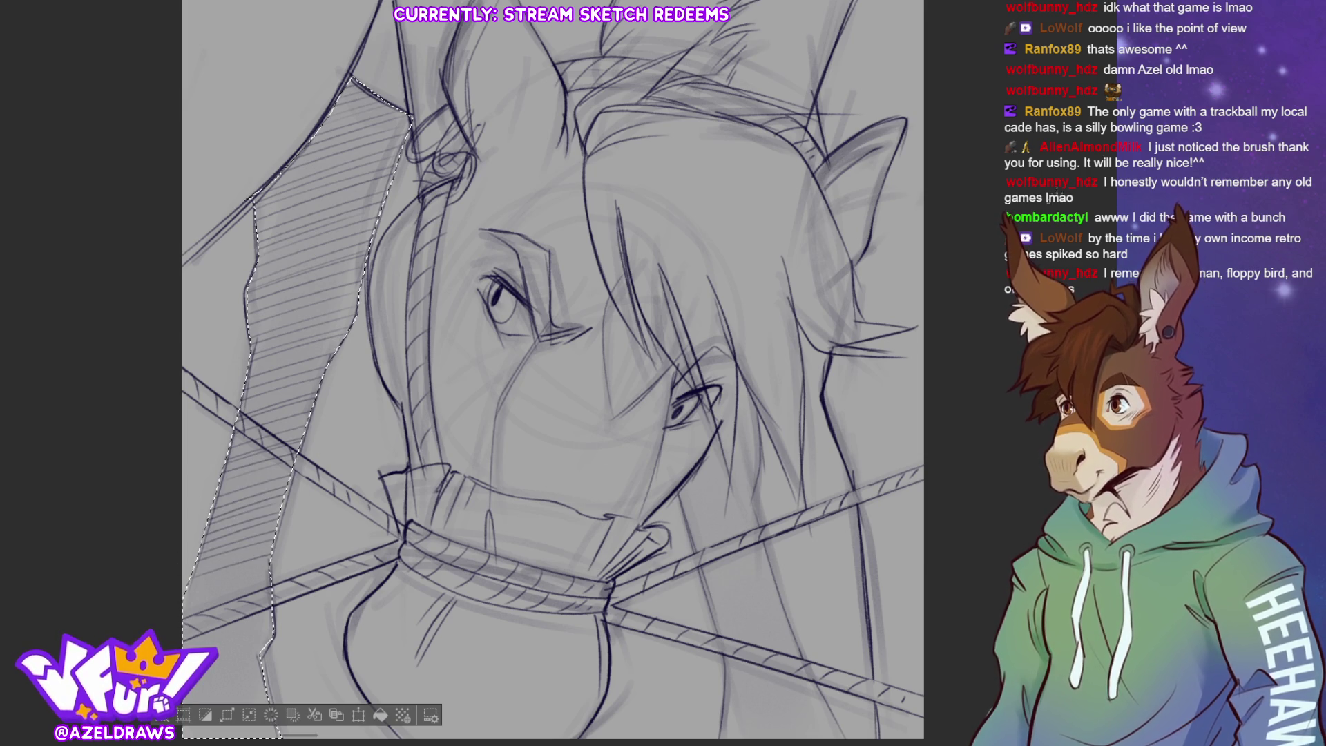
Fill the bottom of the selected area with hatch lines.
{"action": "scroll", "coordinate": [242, 552], "scroll_direction": "down", "scroll_amount": 3}
{"action": "left_click_drag", "start_coordinate": [187, 497], "coordinate": [250, 477]}
{"action": "left_click_drag", "start_coordinate": [183, 507], "coordinate": [270, 484]}
{"action": "mouse_move", "coordinate": [185, 523]}
{"action": "left_mouse_down"}
{"action": "mouse_move", "coordinate": [276, 493]}
{"action": "mouse_move", "coordinate": [269, 509]}
{"action": "left_mouse_up"}
{"action": "left_click_drag", "start_coordinate": [183, 543], "coordinate": [273, 522]}
{"action": "mouse_move", "coordinate": [188, 559]}
{"action": "left_mouse_down"}
{"action": "mouse_move", "coordinate": [273, 528]}
{"action": "mouse_move", "coordinate": [274, 543]}
{"action": "left_mouse_up"}
{"action": "mouse_move", "coordinate": [201, 578]}
{"action": "left_mouse_down"}
{"action": "mouse_move", "coordinate": [263, 553]}
{"action": "mouse_move", "coordinate": [261, 566]}
{"action": "left_mouse_up"}
{"action": "left_click_drag", "start_coordinate": [205, 597], "coordinate": [263, 578]}
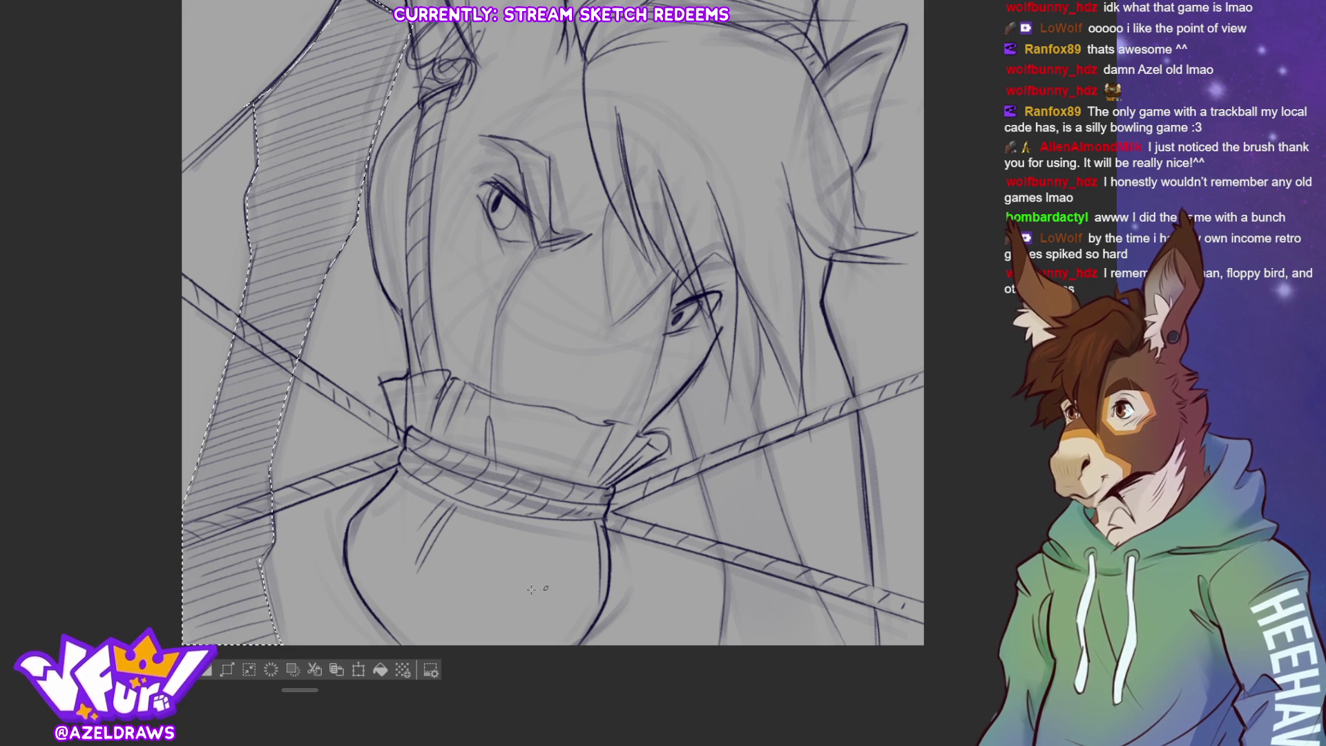
Deselect, then delete the hatching from the left side.
{"action": "key", "text": "ctrl+d"}
{"action": "scroll", "coordinate": [552, 370], "scroll_direction": "up", "scroll_amount": 3}
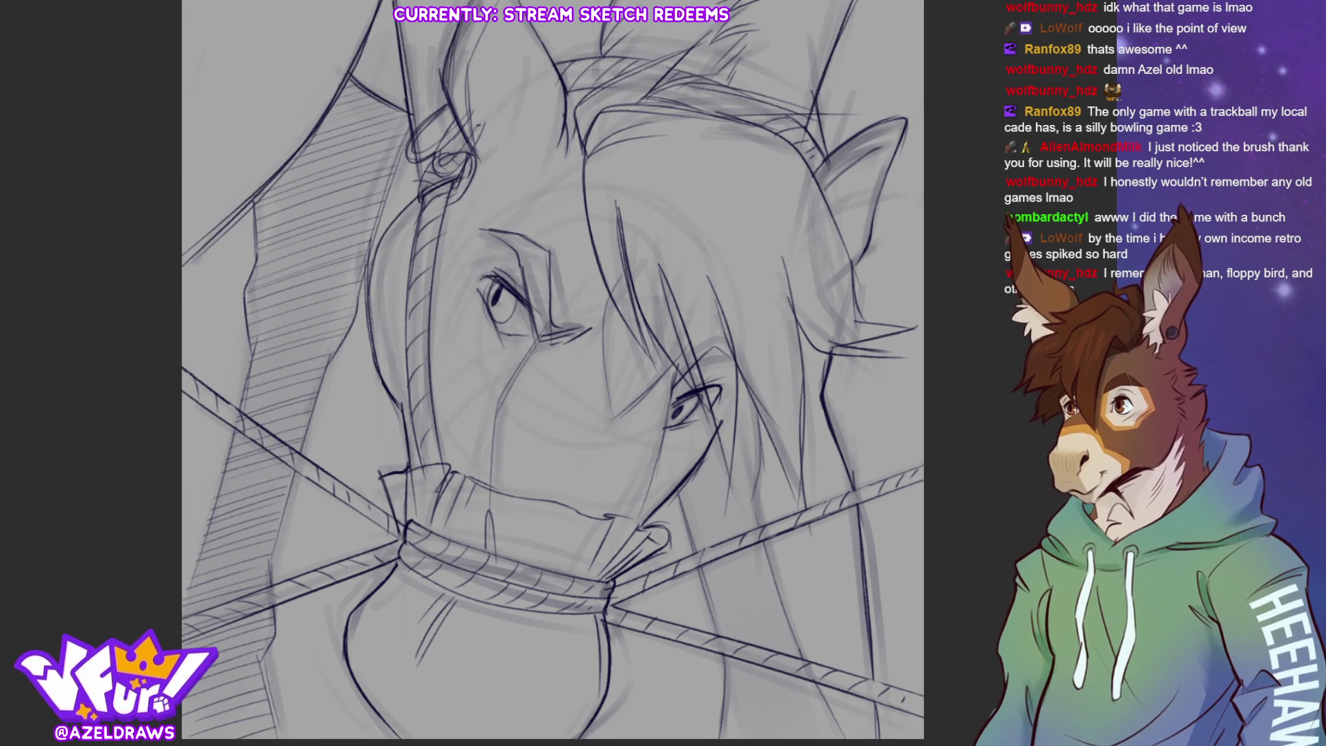
{"action": "key", "text": "Delete"}
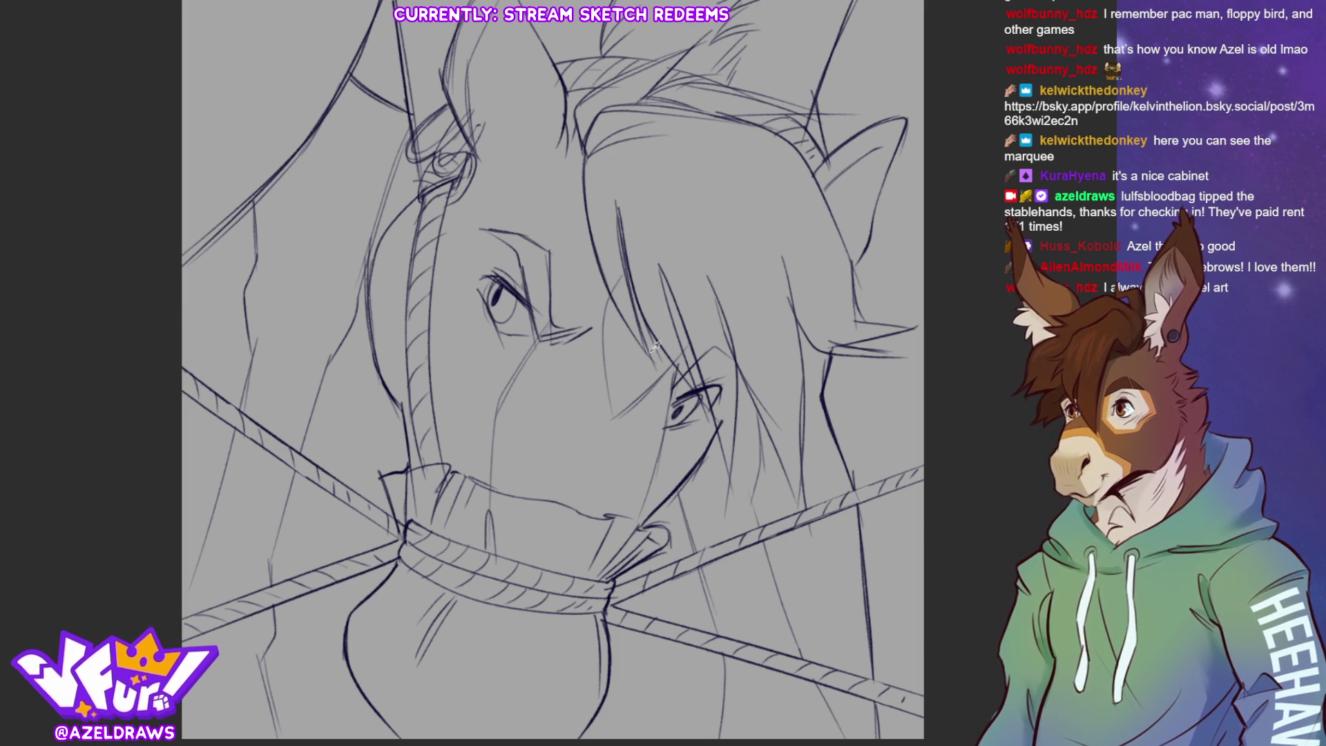
Change the grey canvas background to reddish-pink.
{"action": "left_click", "coordinate": [716, 330]}
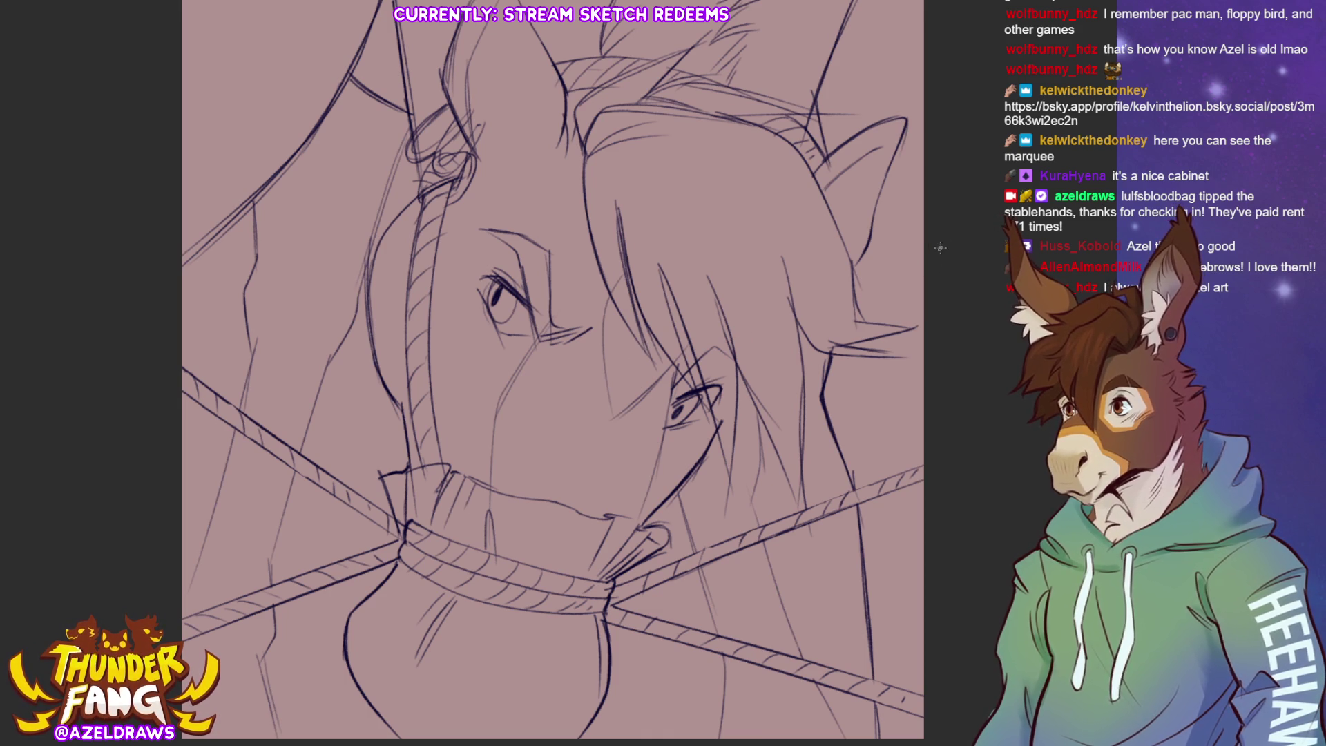
Lasso-fill a dark maroon shape in the background left of the horse's face.
{"action": "scroll", "coordinate": [557, 370], "scroll_direction": "down", "scroll_amount": 1}
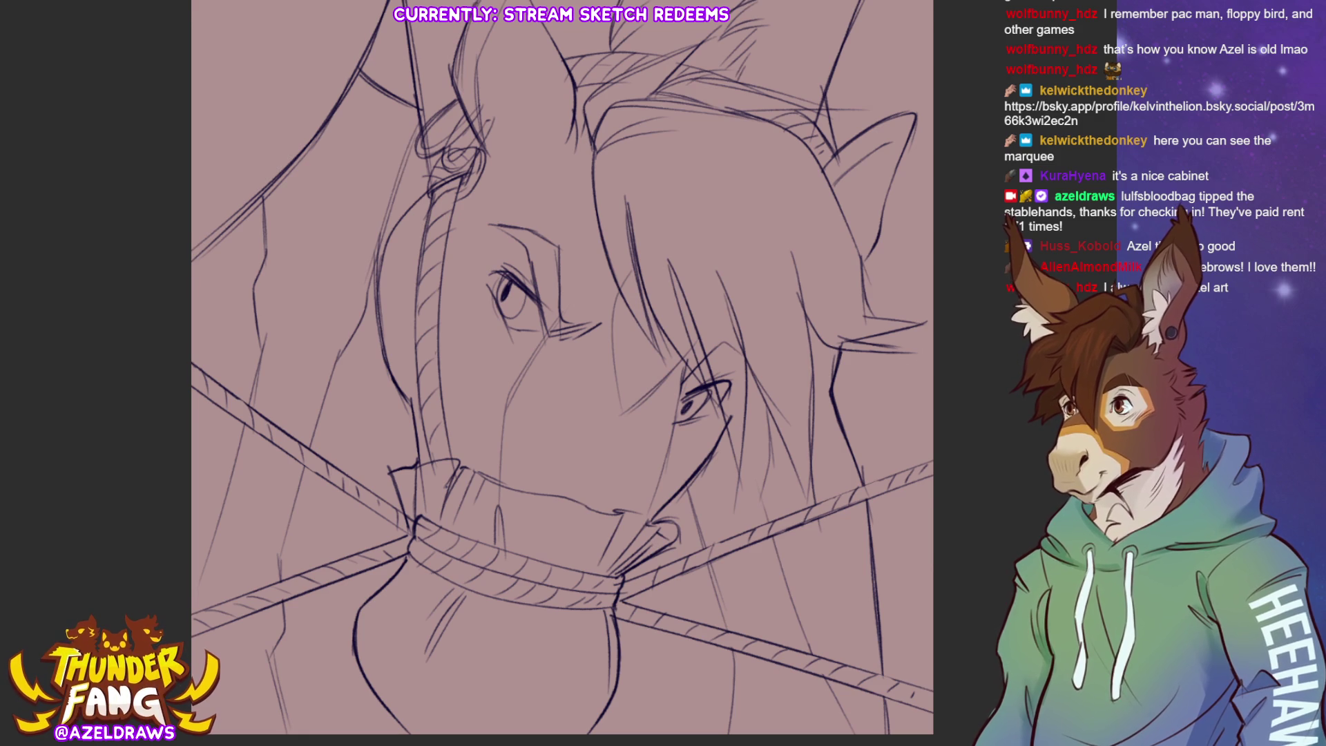
{"action": "scroll", "coordinate": [562, 373], "scroll_direction": "up", "scroll_amount": 1}
{"action": "left_click_drag", "start_coordinate": [182, 281], "coordinate": [367, 75]}
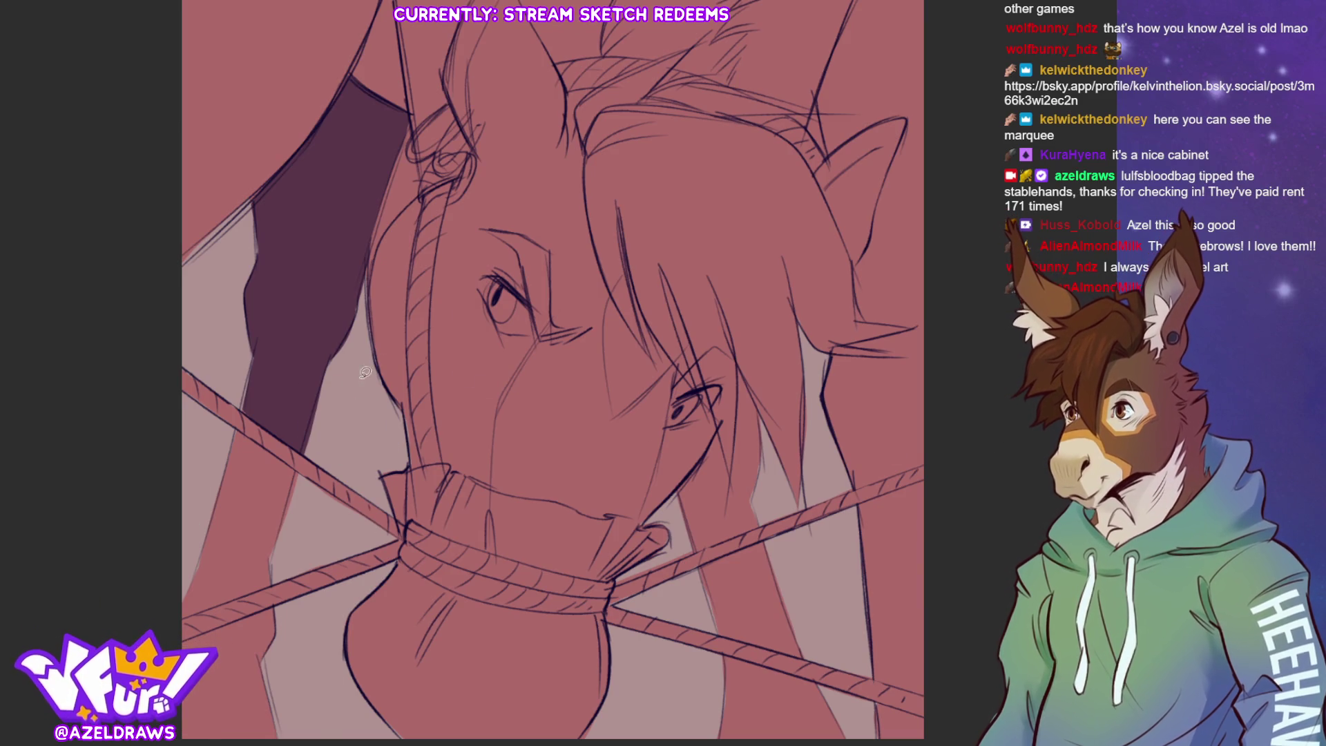
Lasso-fill more dark maroon background near the left rope, extending it down to the rope.
{"action": "mouse_move", "coordinate": [372, 280]}
{"action": "left_mouse_down"}
{"action": "mouse_move", "coordinate": [386, 230]}
{"action": "mouse_move", "coordinate": [419, 195]}
{"action": "mouse_move", "coordinate": [413, 128]}
{"action": "mouse_move", "coordinate": [373, 266]}
{"action": "left_mouse_up"}
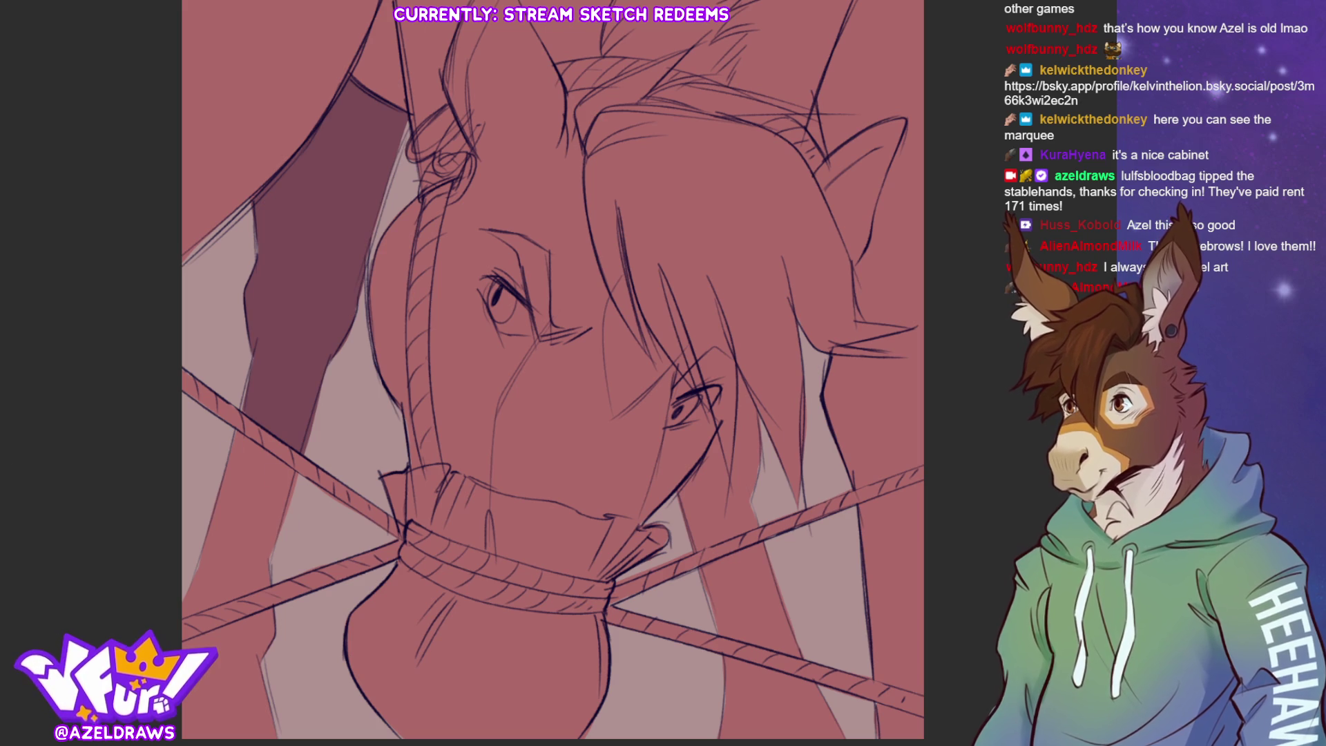
{"action": "mouse_move", "coordinate": [235, 427]}
{"action": "left_mouse_down"}
{"action": "mouse_move", "coordinate": [287, 457]}
{"action": "mouse_move", "coordinate": [308, 522]}
{"action": "mouse_move", "coordinate": [283, 552]}
{"action": "mouse_move", "coordinate": [207, 552]}
{"action": "mouse_move", "coordinate": [169, 580]}
{"action": "mouse_move", "coordinate": [191, 612]}
{"action": "left_mouse_up"}
{"action": "left_click_drag", "start_coordinate": [261, 584], "coordinate": [276, 592]}
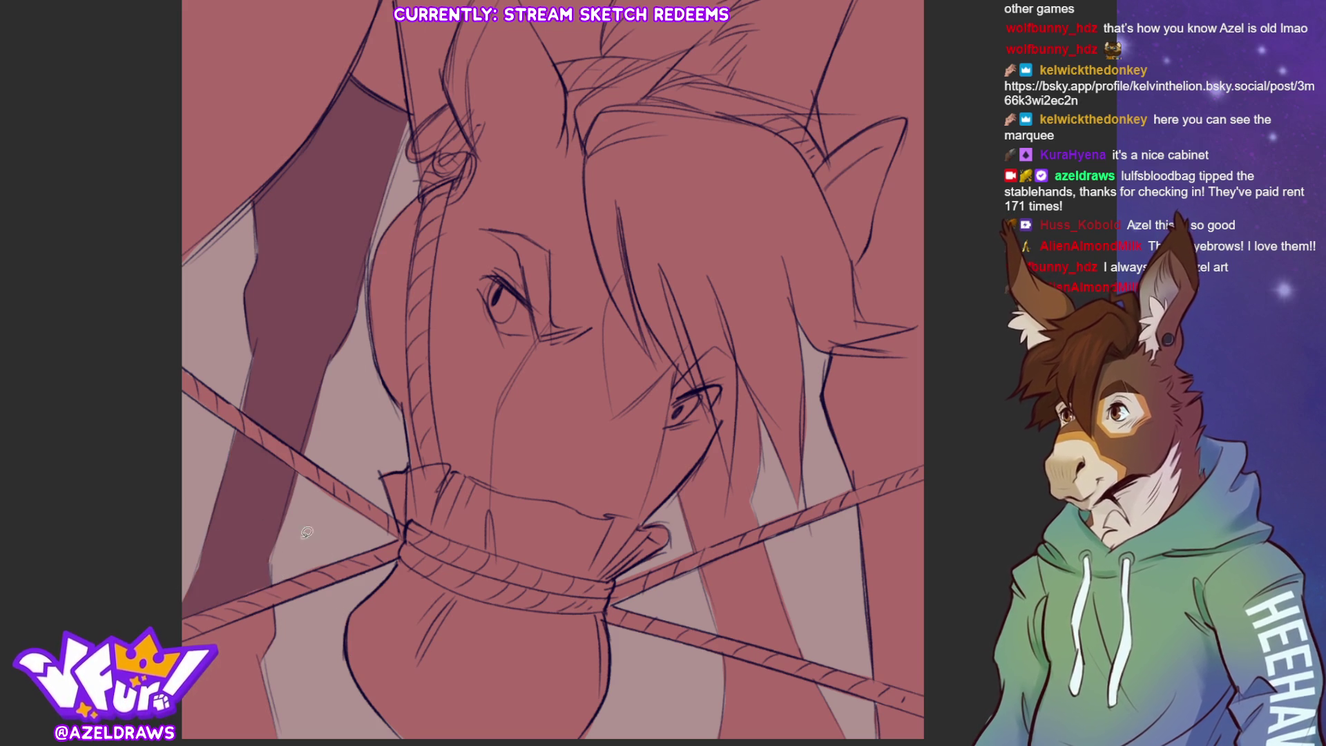
{"action": "scroll", "coordinate": [276, 606], "scroll_direction": "down", "scroll_amount": 1}
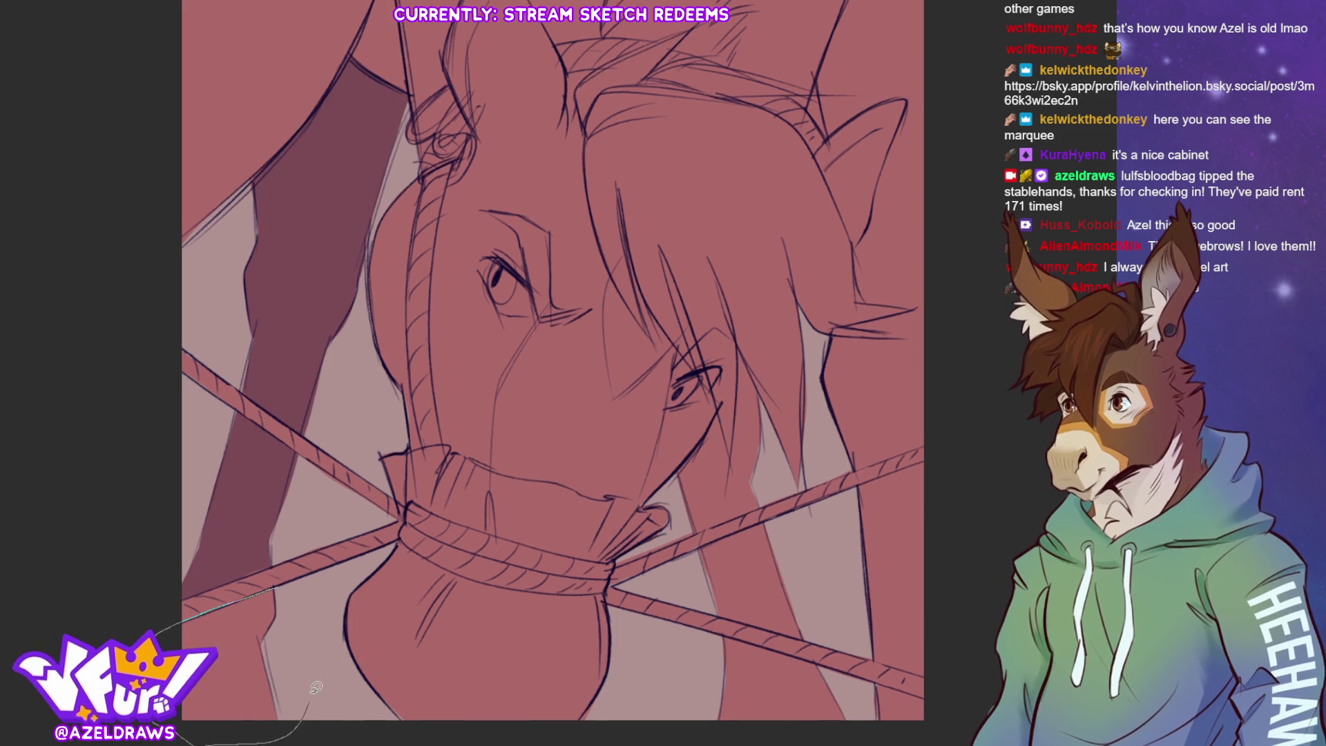
Fill dark maroon areas along and below the lower rope on the right.
{"action": "mouse_move", "coordinate": [720, 409]}
{"action": "left_mouse_down"}
{"action": "mouse_move", "coordinate": [729, 456]}
{"action": "mouse_move", "coordinate": [740, 351]}
{"action": "mouse_move", "coordinate": [768, 413]}
{"action": "mouse_move", "coordinate": [772, 494]}
{"action": "mouse_move", "coordinate": [683, 535]}
{"action": "mouse_move", "coordinate": [678, 464]}
{"action": "mouse_move", "coordinate": [721, 404]}
{"action": "left_mouse_up"}
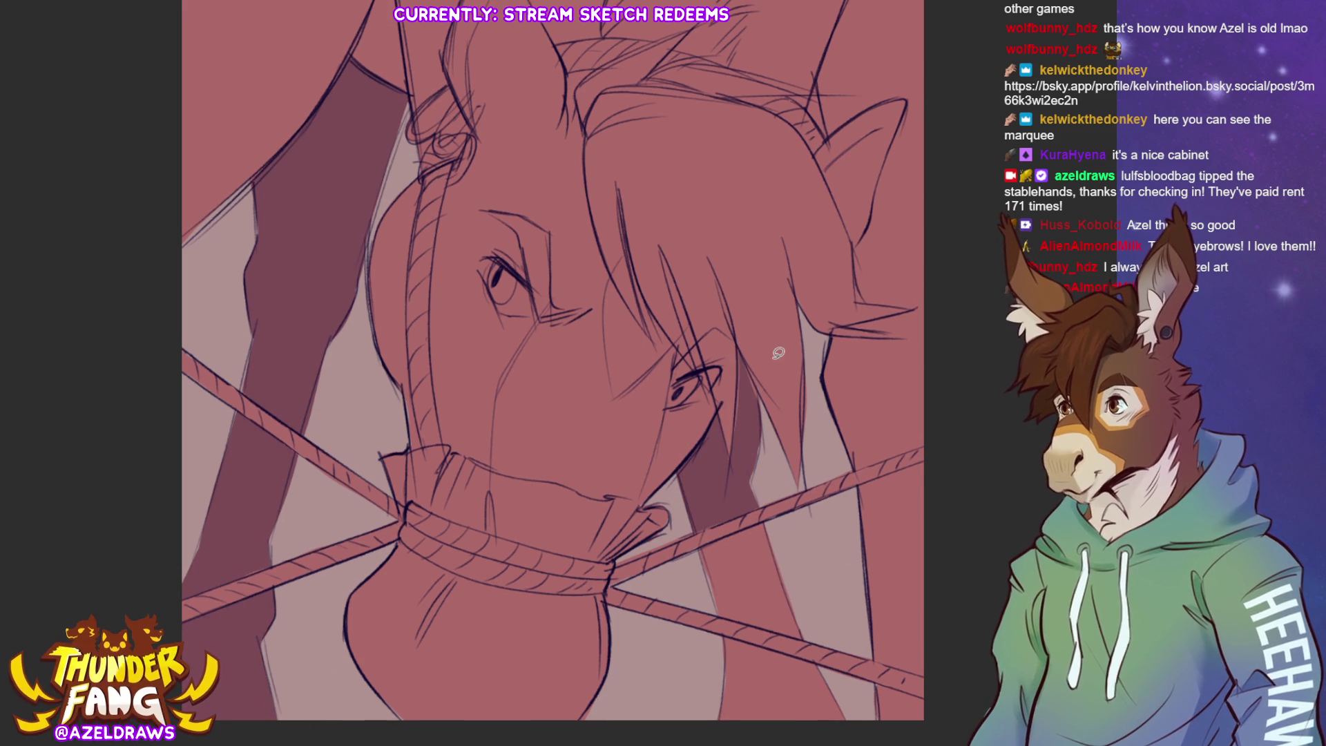
{"action": "mouse_move", "coordinate": [694, 550]}
{"action": "left_mouse_down"}
{"action": "mouse_move", "coordinate": [744, 523]}
{"action": "mouse_move", "coordinate": [817, 598]}
{"action": "mouse_move", "coordinate": [804, 639]}
{"action": "mouse_move", "coordinate": [688, 568]}
{"action": "mouse_move", "coordinate": [692, 553]}
{"action": "left_mouse_up"}
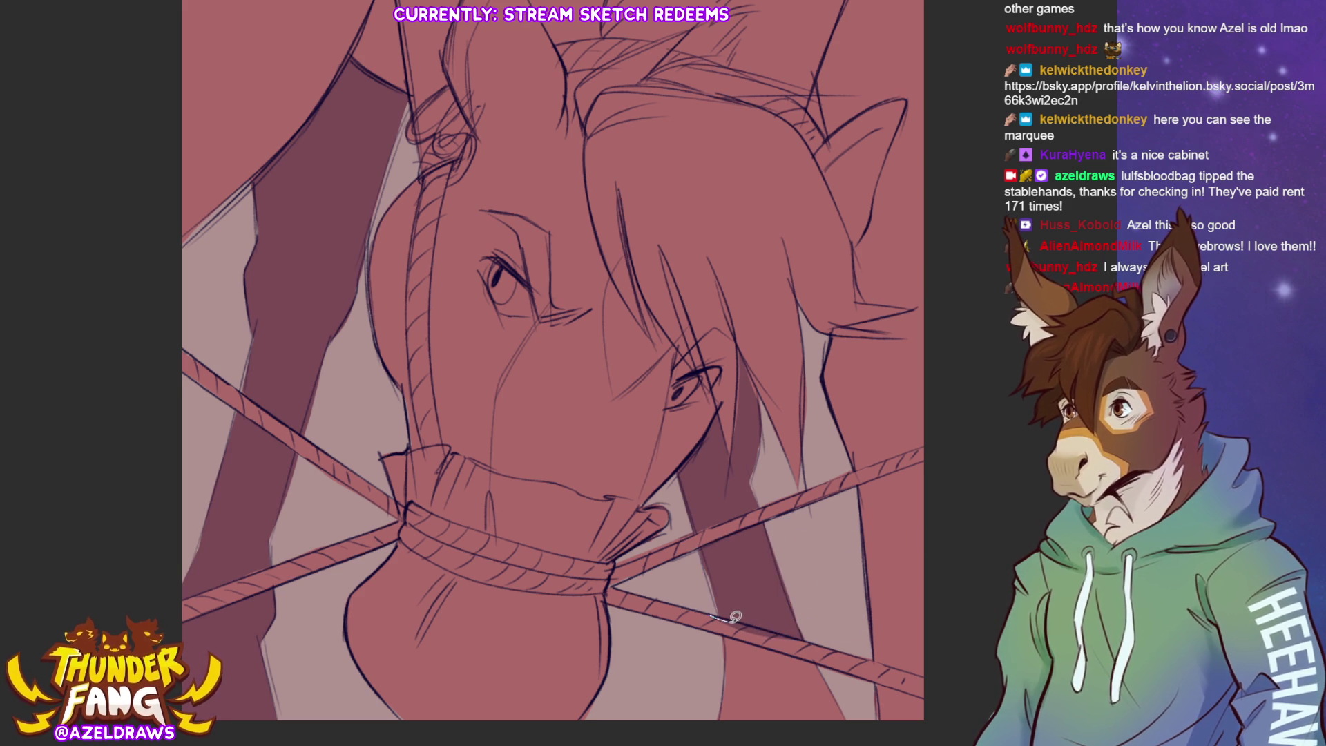
{"action": "left_click_drag", "start_coordinate": [924, 536], "coordinate": [929, 424]}
{"action": "mouse_move", "coordinate": [725, 525]}
{"action": "left_mouse_down"}
{"action": "mouse_move", "coordinate": [724, 649]}
{"action": "mouse_move", "coordinate": [858, 603]}
{"action": "mouse_move", "coordinate": [825, 549]}
{"action": "mouse_move", "coordinate": [751, 524]}
{"action": "left_mouse_up"}
{"action": "scroll", "coordinate": [556, 373], "scroll_direction": "up", "scroll_amount": 3}
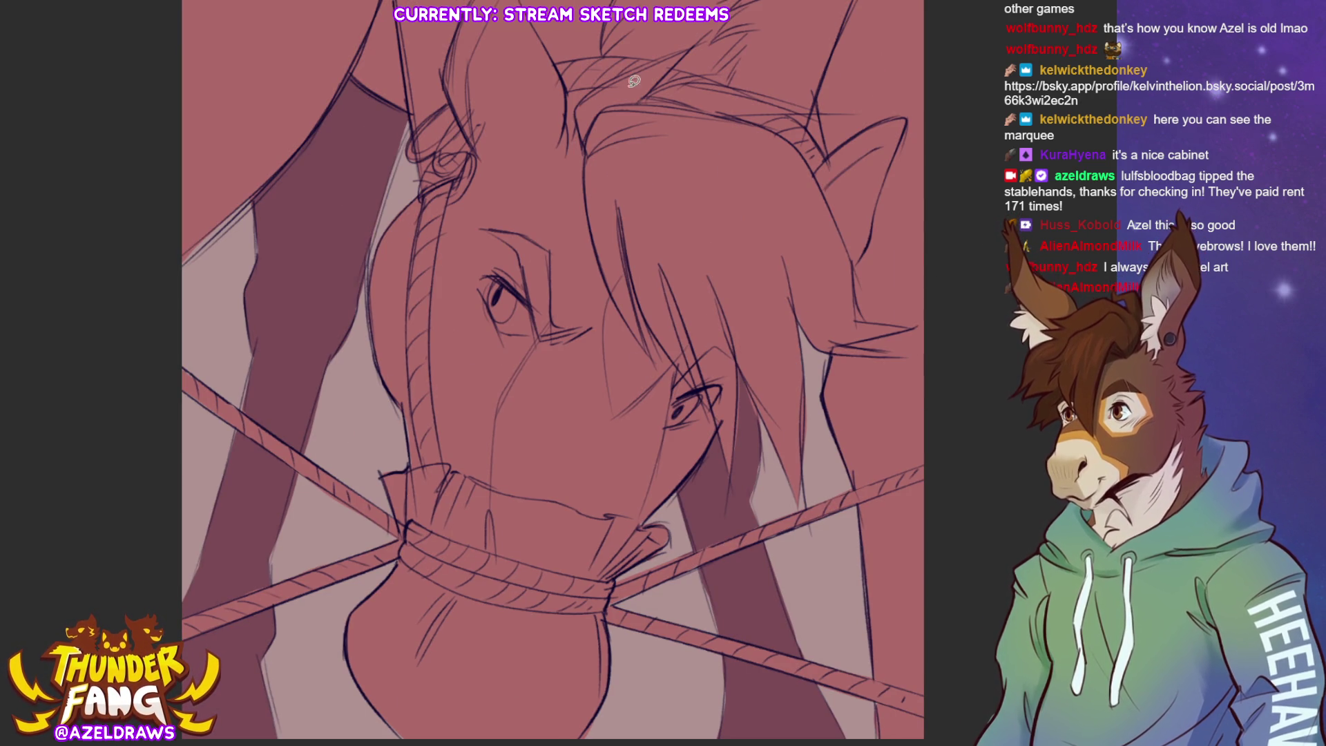
Lasso-fill a lighter colour near the ear and over several mane strands.
{"action": "mouse_move", "coordinate": [587, 151]}
{"action": "left_mouse_down"}
{"action": "mouse_move", "coordinate": [581, 97]}
{"action": "mouse_move", "coordinate": [696, 45]}
{"action": "left_mouse_up"}
{"action": "mouse_move", "coordinate": [632, 112]}
{"action": "left_mouse_down"}
{"action": "mouse_move", "coordinate": [705, 81]}
{"action": "mouse_move", "coordinate": [800, 110]}
{"action": "left_mouse_up"}
{"action": "mouse_move", "coordinate": [589, 136]}
{"action": "left_mouse_down"}
{"action": "mouse_move", "coordinate": [606, 265]}
{"action": "mouse_move", "coordinate": [653, 352]}
{"action": "left_mouse_up"}
{"action": "mouse_move", "coordinate": [623, 201]}
{"action": "left_mouse_down"}
{"action": "mouse_move", "coordinate": [649, 312]}
{"action": "mouse_move", "coordinate": [709, 395]}
{"action": "left_mouse_up"}
{"action": "left_click_drag", "start_coordinate": [657, 261], "coordinate": [736, 424]}
{"action": "mouse_move", "coordinate": [726, 323]}
{"action": "left_mouse_down"}
{"action": "mouse_move", "coordinate": [792, 509]}
{"action": "mouse_move", "coordinate": [823, 411]}
{"action": "mouse_move", "coordinate": [707, 151]}
{"action": "left_mouse_up"}
{"action": "mouse_move", "coordinate": [792, 312]}
{"action": "left_mouse_down"}
{"action": "mouse_move", "coordinate": [800, 332]}
{"action": "mouse_move", "coordinate": [898, 353]}
{"action": "mouse_move", "coordinate": [836, 342]}
{"action": "mouse_move", "coordinate": [891, 319]}
{"action": "mouse_move", "coordinate": [752, 112]}
{"action": "mouse_move", "coordinate": [649, 123]}
{"action": "mouse_move", "coordinate": [799, 144]}
{"action": "mouse_move", "coordinate": [855, 294]}
{"action": "mouse_move", "coordinate": [826, 353]}
{"action": "left_mouse_up"}
Undo the last fill near the ear and fill the darker mane patch light pink.
{"action": "key", "text": "ctrl+z"}
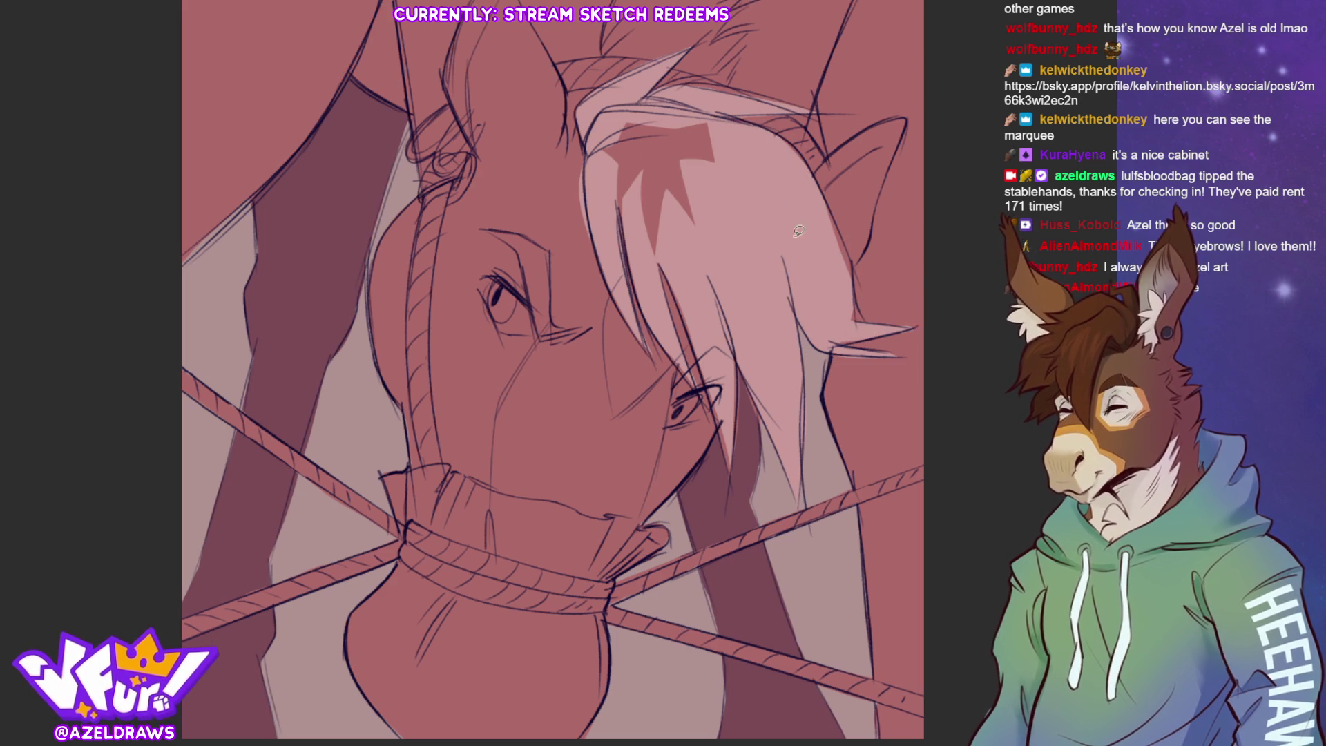
{"action": "mouse_move", "coordinate": [708, 112]}
{"action": "left_mouse_down"}
{"action": "mouse_move", "coordinate": [595, 176]}
{"action": "mouse_move", "coordinate": [718, 217]}
{"action": "left_mouse_up"}
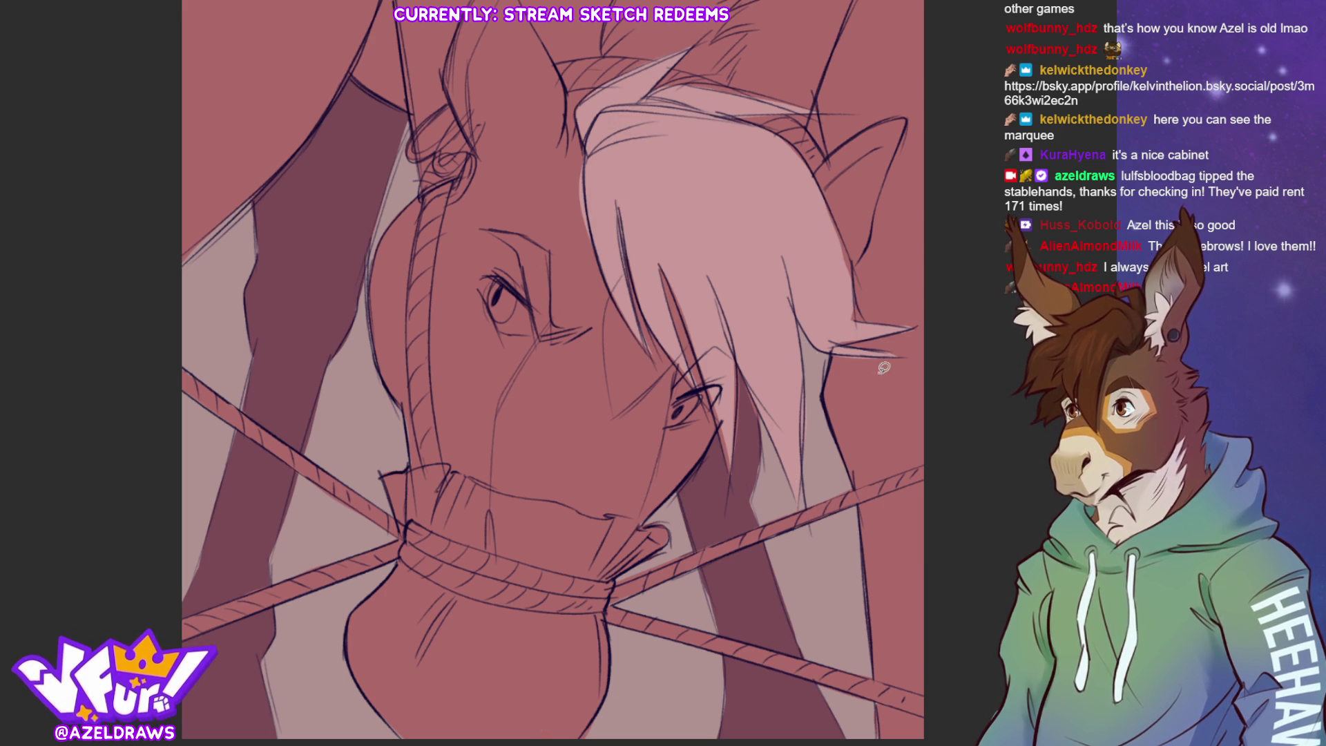
{"action": "left_click_drag", "start_coordinate": [822, 196], "coordinate": [856, 280]}
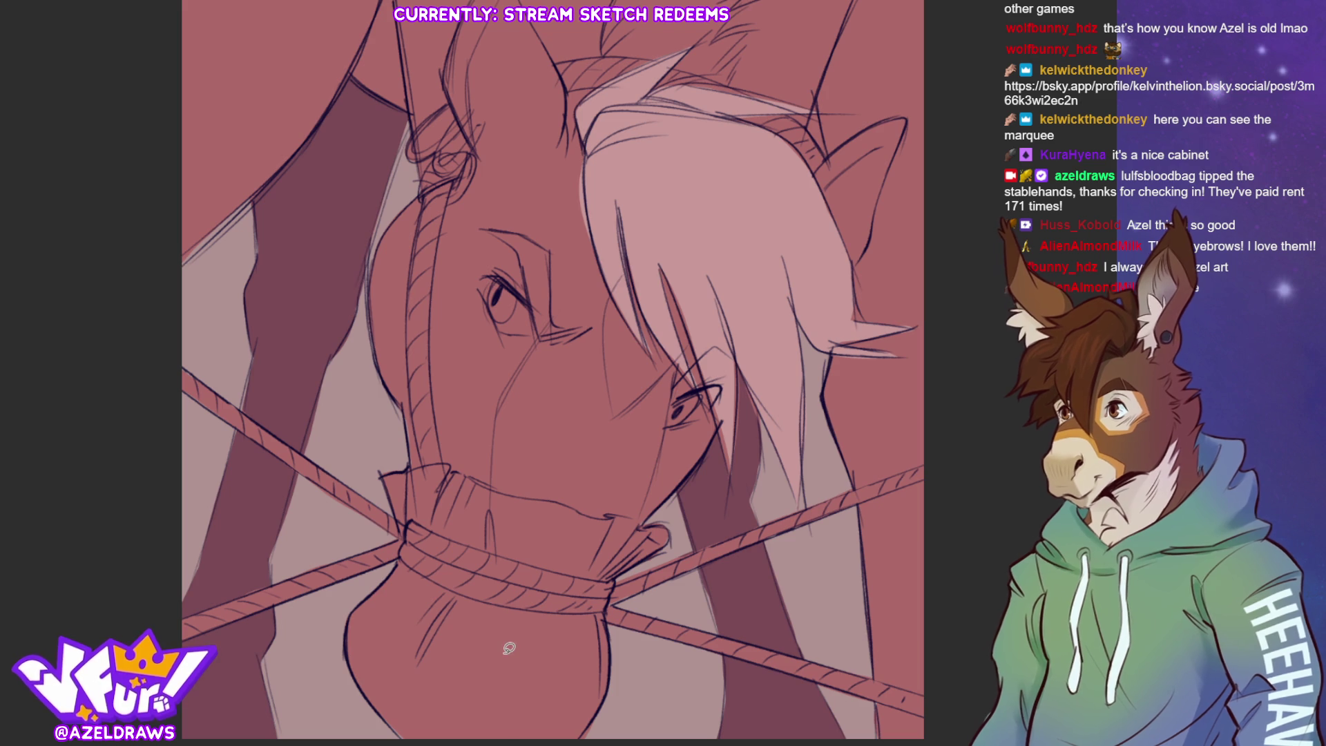
Select the pale mane fill, delete and restore it, then brighten it to near-white pink.
{"action": "left_click", "coordinate": [745, 327]}
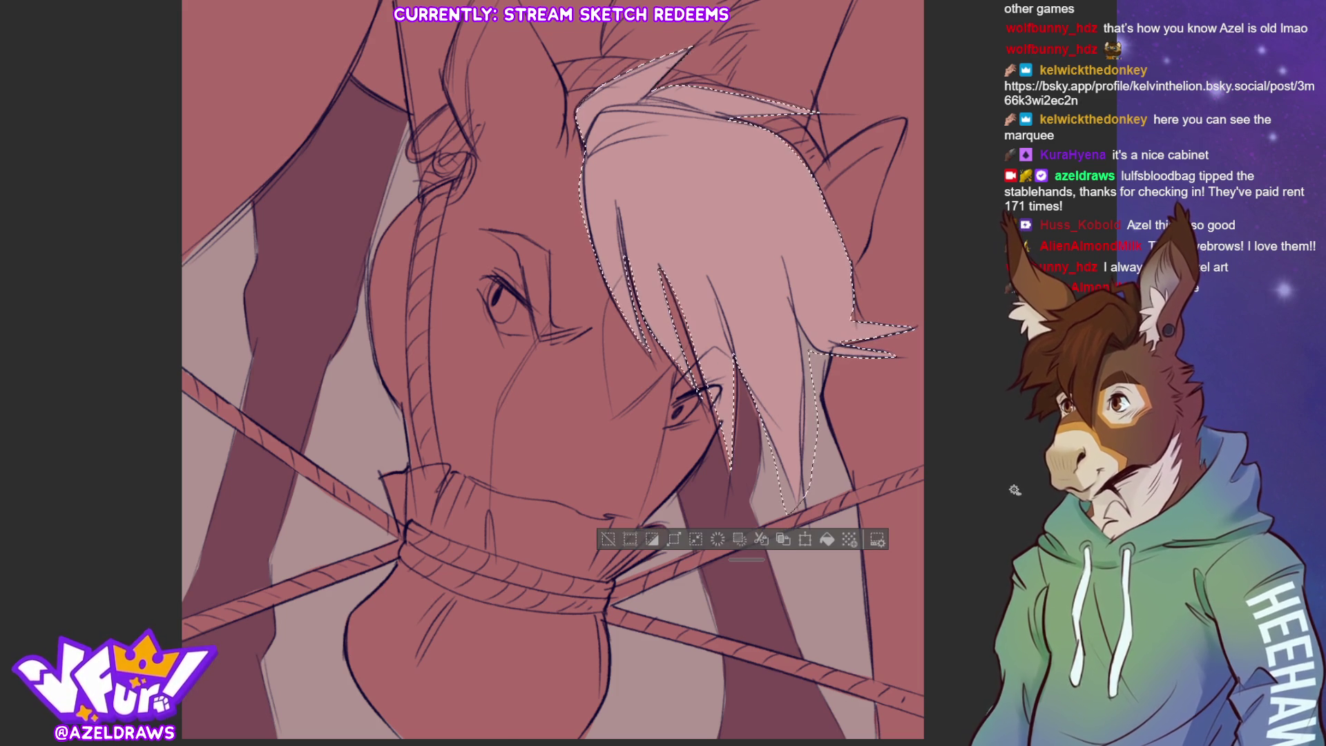
{"action": "key", "text": "Delete"}
{"action": "key", "text": "ctrl+d"}
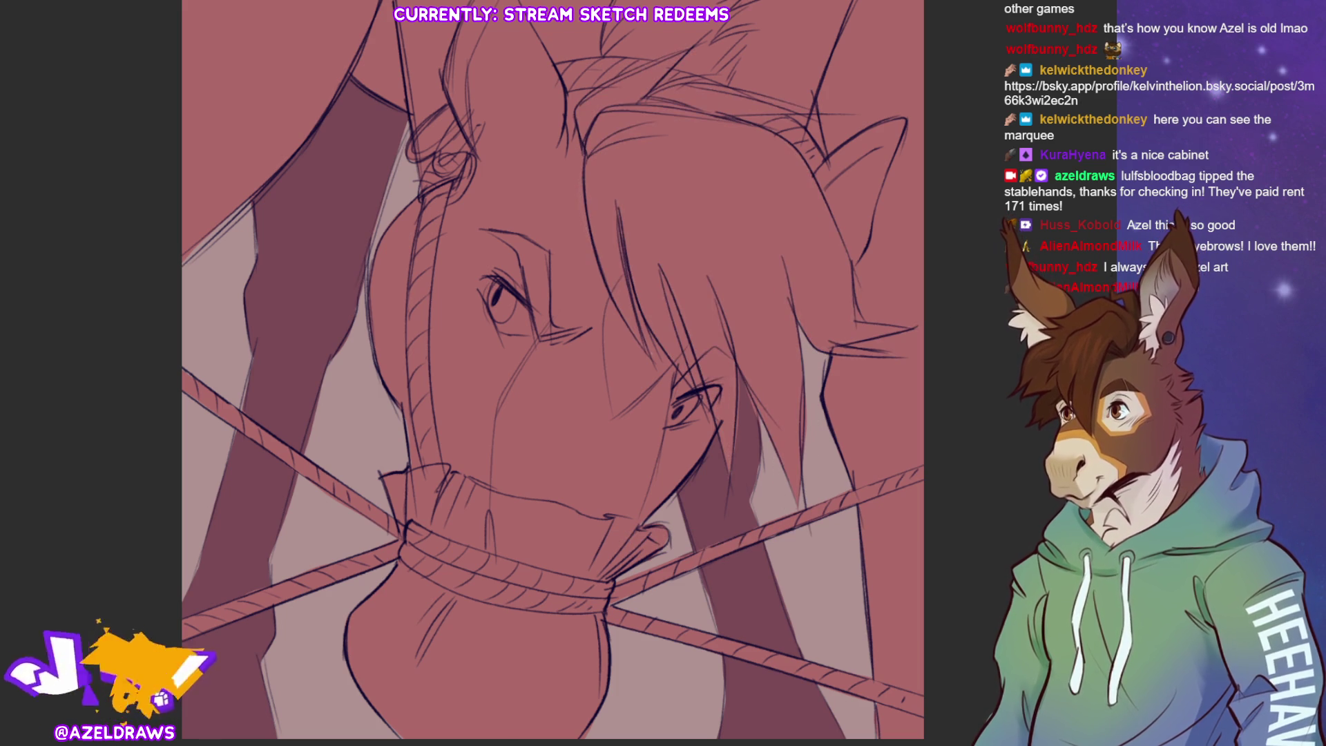
{"action": "key", "text": "ctrl+z"}
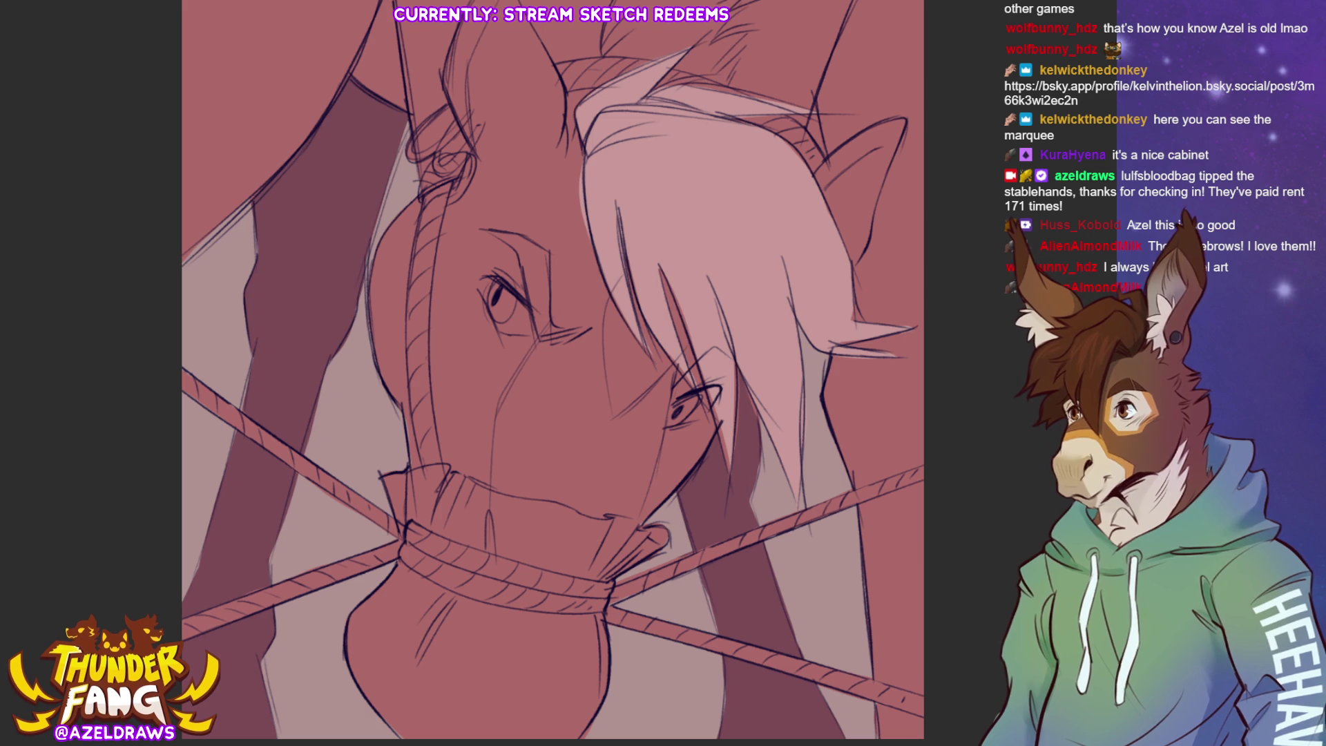
{"action": "key", "text": "ctrl+z"}
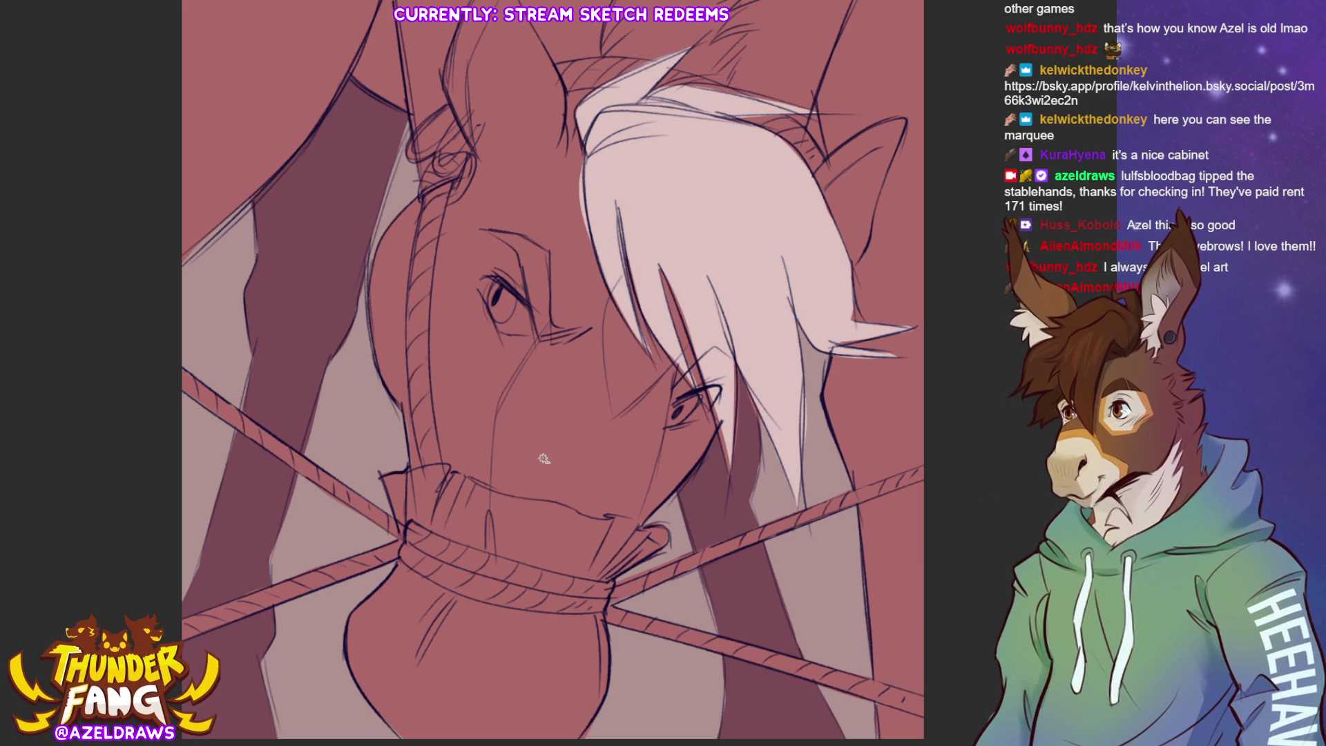
{"action": "mouse_move", "coordinate": [609, 295]}
{"action": "left_mouse_down"}
{"action": "mouse_move", "coordinate": [614, 411]}
{"action": "mouse_move", "coordinate": [673, 360]}
{"action": "mouse_move", "coordinate": [633, 276]}
{"action": "mouse_move", "coordinate": [603, 267]}
{"action": "left_mouse_up"}
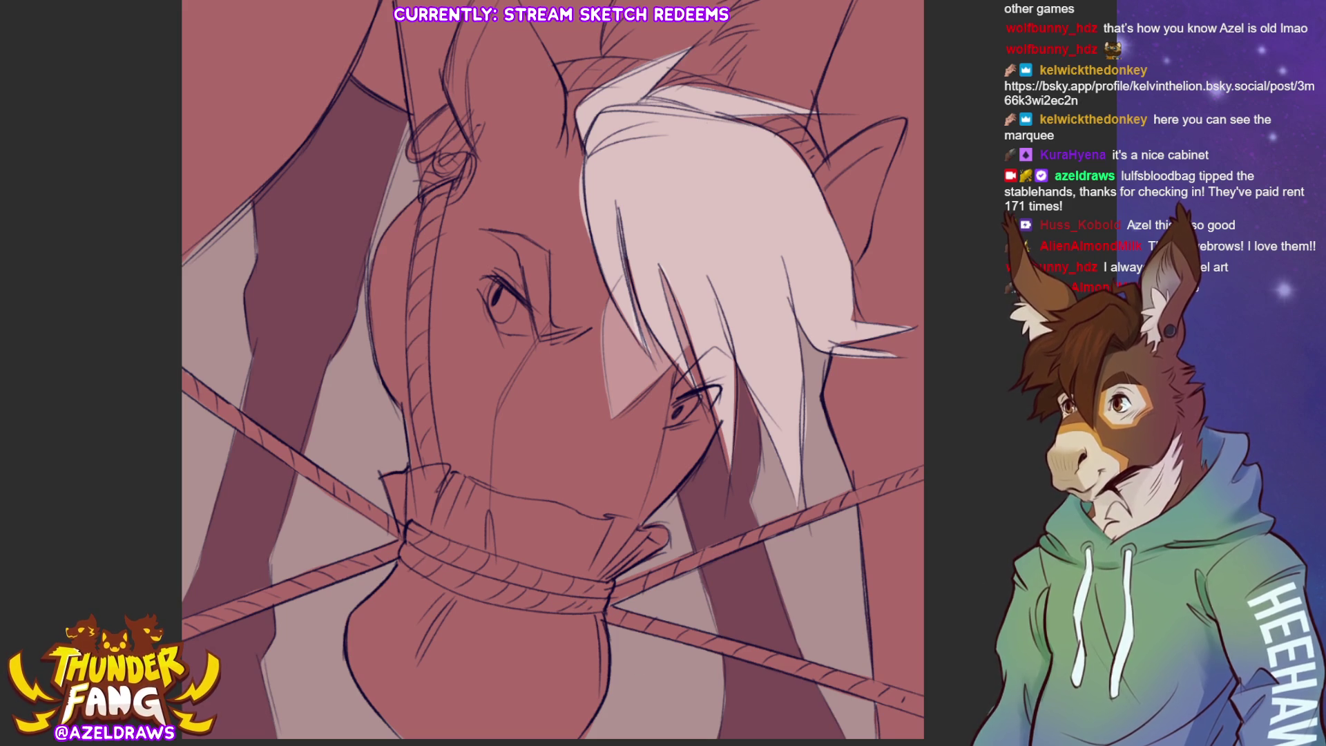
Trace selections over both eyes and draw a pale metal ring on the halter near the left ear.
{"action": "mouse_move", "coordinate": [482, 291]}
{"action": "left_mouse_down"}
{"action": "mouse_move", "coordinate": [502, 280]}
{"action": "mouse_move", "coordinate": [534, 300]}
{"action": "mouse_move", "coordinate": [541, 329]}
{"action": "mouse_move", "coordinate": [519, 334]}
{"action": "mouse_move", "coordinate": [484, 293]}
{"action": "left_mouse_up"}
{"action": "mouse_move", "coordinate": [667, 423]}
{"action": "left_mouse_down"}
{"action": "mouse_move", "coordinate": [711, 383]}
{"action": "mouse_move", "coordinate": [660, 427]}
{"action": "left_mouse_up"}
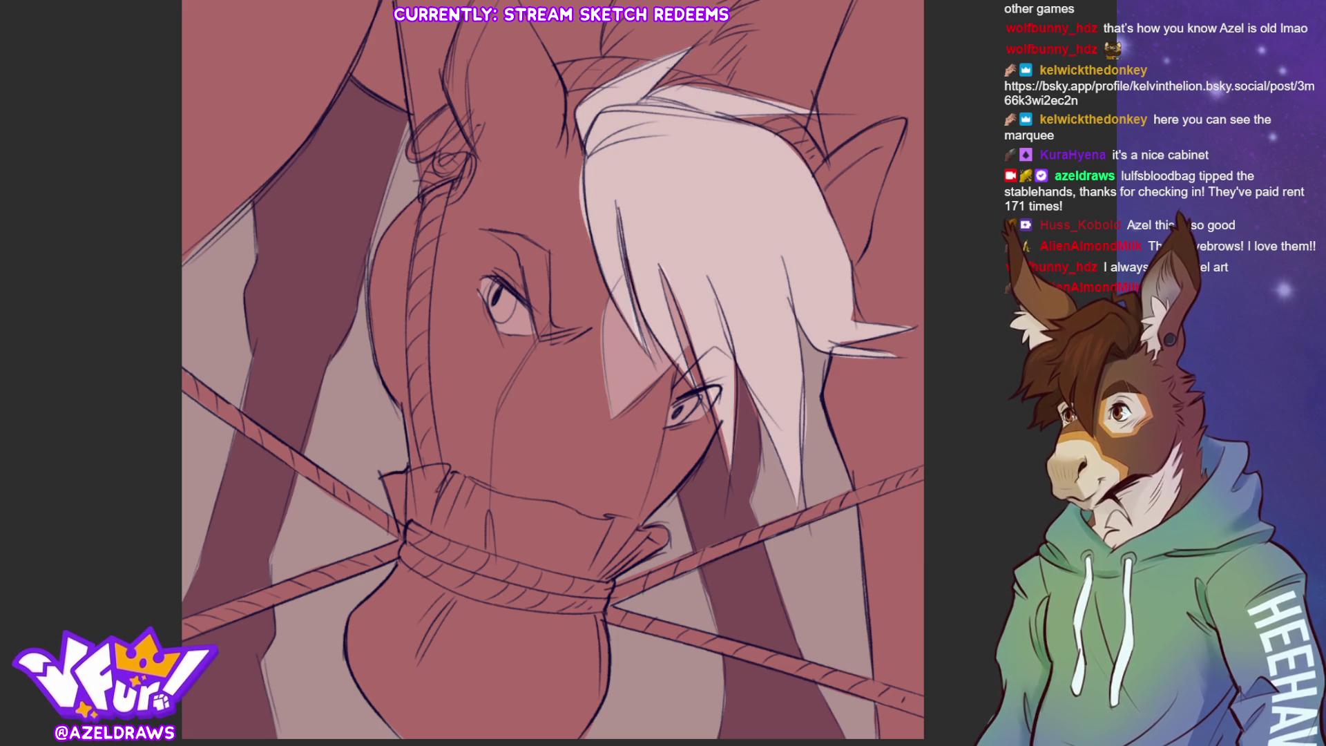
{"action": "mouse_move", "coordinate": [440, 109]}
{"action": "left_mouse_down"}
{"action": "mouse_move", "coordinate": [409, 153]}
{"action": "mouse_move", "coordinate": [445, 147]}
{"action": "mouse_move", "coordinate": [453, 123]}
{"action": "mouse_move", "coordinate": [435, 169]}
{"action": "mouse_move", "coordinate": [484, 126]}
{"action": "left_mouse_up"}
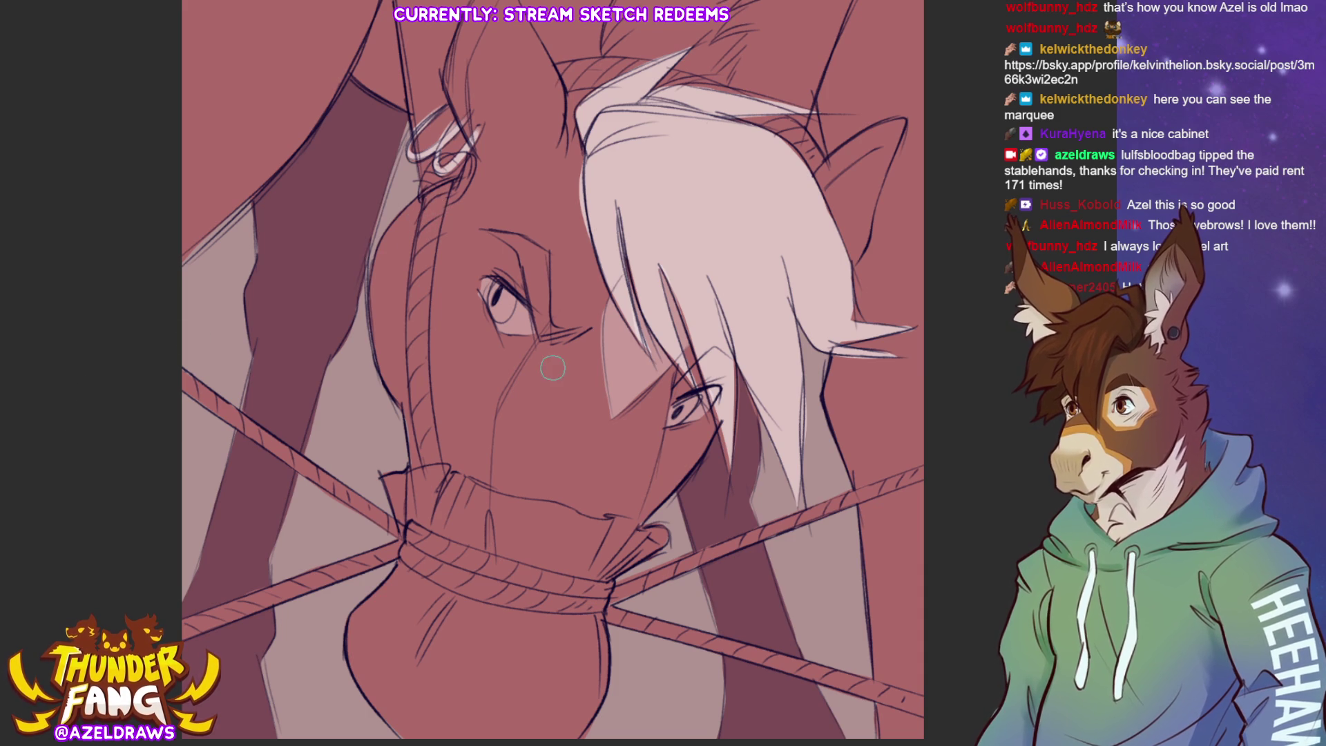
Paint the cheek strap and the upper and lower left ropes dark.
{"action": "mouse_move", "coordinate": [433, 186]}
{"action": "left_mouse_down"}
{"action": "mouse_move", "coordinate": [461, 169]}
{"action": "mouse_move", "coordinate": [428, 221]}
{"action": "mouse_move", "coordinate": [413, 287]}
{"action": "mouse_move", "coordinate": [431, 464]}
{"action": "left_mouse_up"}
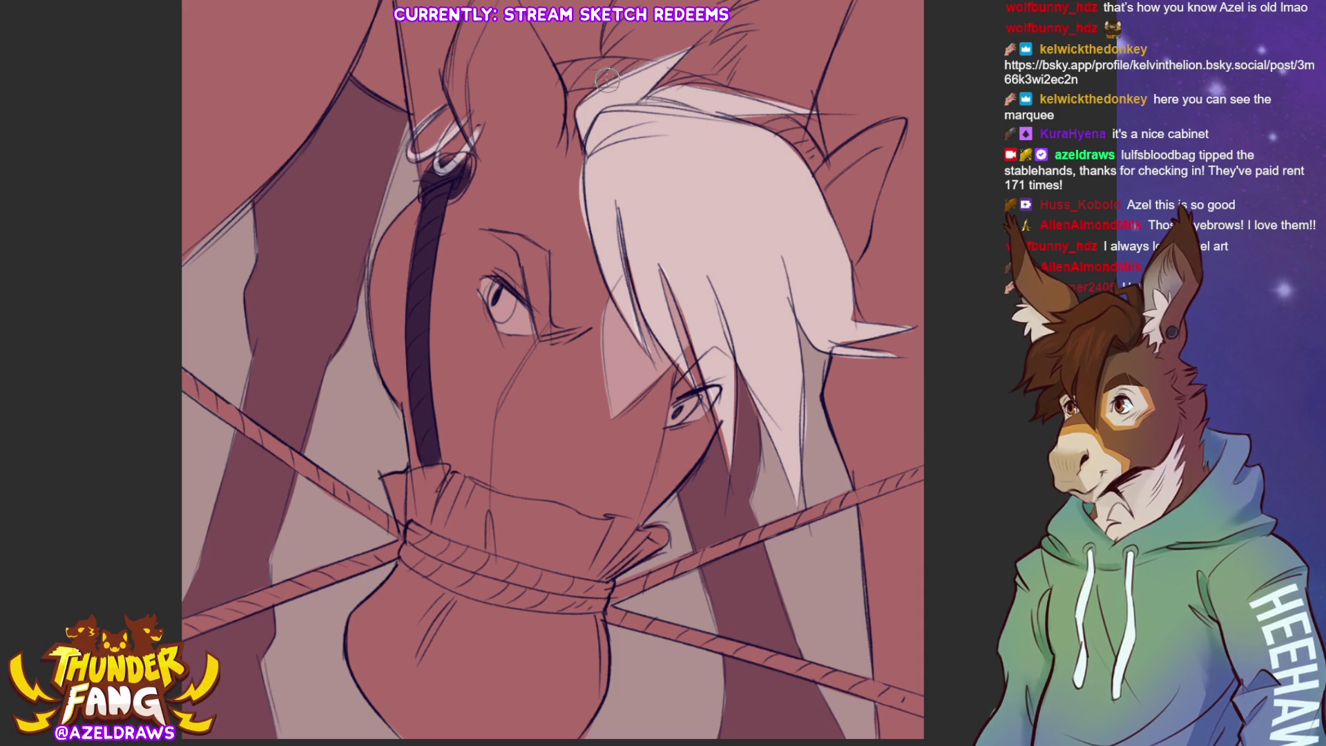
{"action": "left_click_drag", "start_coordinate": [181, 377], "coordinate": [399, 535]}
{"action": "mouse_move", "coordinate": [185, 620]}
{"action": "left_mouse_down"}
{"action": "mouse_move", "coordinate": [301, 595]}
{"action": "mouse_move", "coordinate": [365, 561]}
{"action": "left_mouse_up"}
{"action": "left_click_drag", "start_coordinate": [276, 597], "coordinate": [396, 545]}
{"action": "mouse_move", "coordinate": [319, 580]}
{"action": "left_mouse_down"}
{"action": "mouse_move", "coordinate": [394, 552]}
{"action": "mouse_move", "coordinate": [388, 526]}
{"action": "left_mouse_up"}
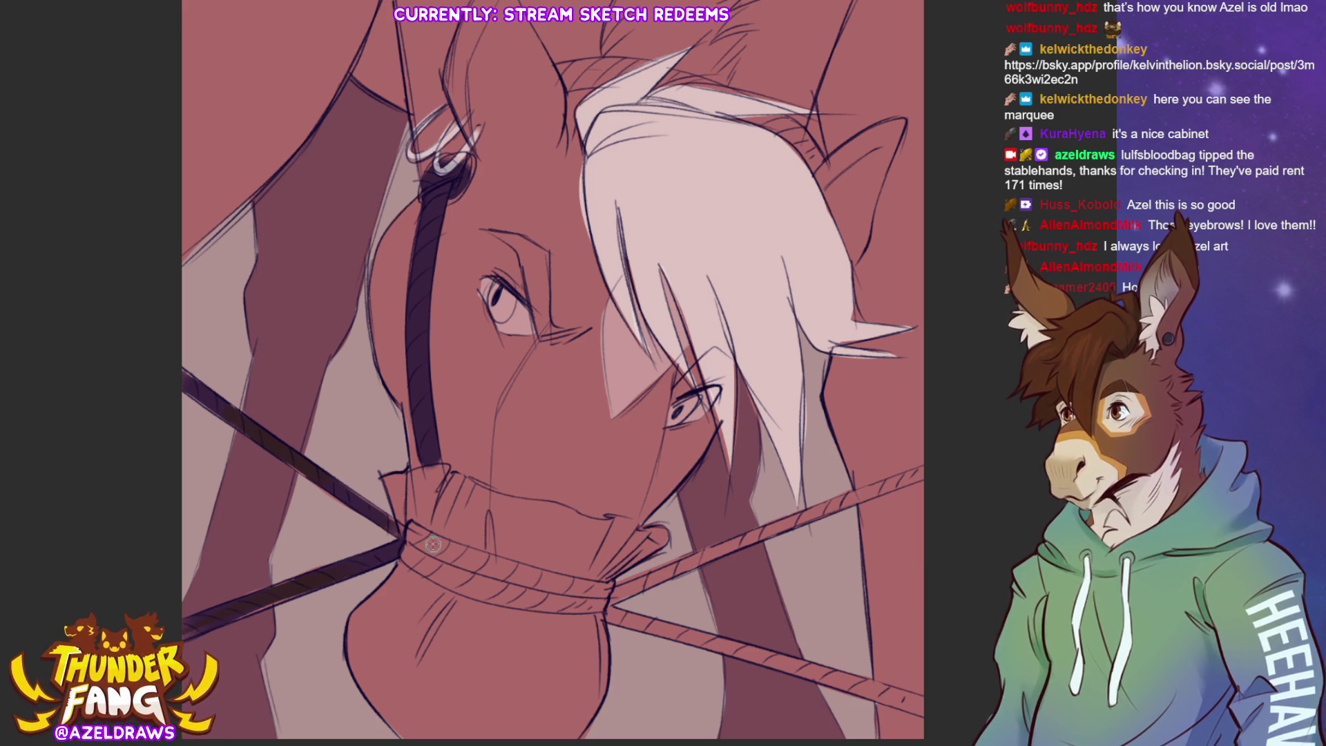
Darken the noseband and the right-hand ropes out to the canvas edge.
{"action": "left_click_drag", "start_coordinate": [406, 532], "coordinate": [611, 589]}
{"action": "mouse_move", "coordinate": [404, 549]}
{"action": "left_mouse_down"}
{"action": "mouse_move", "coordinate": [587, 606]}
{"action": "mouse_move", "coordinate": [929, 464]}
{"action": "left_mouse_up"}
{"action": "left_click_drag", "start_coordinate": [609, 615], "coordinate": [924, 715]}
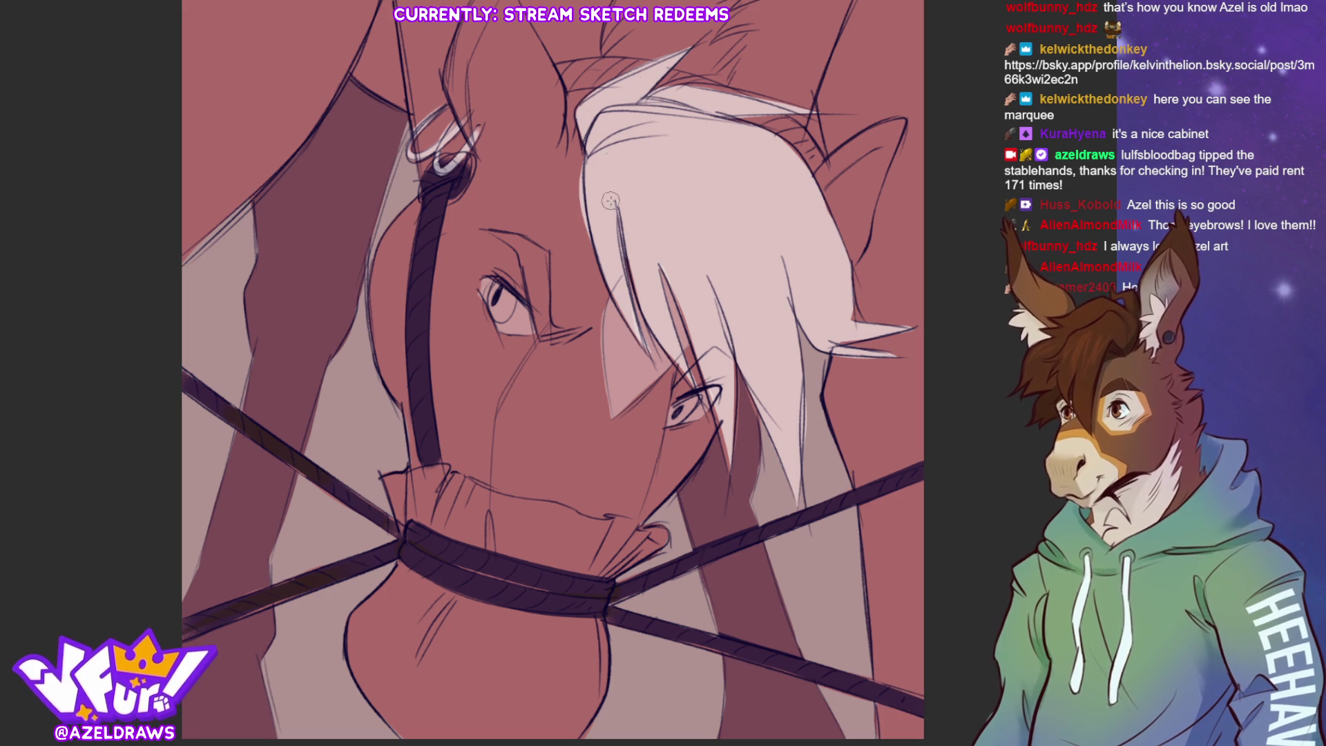
Paint the forehead strap dark down to the right ear and darken both pupils.
{"action": "mouse_move", "coordinate": [571, 69]}
{"action": "left_mouse_down"}
{"action": "mouse_move", "coordinate": [561, 74]}
{"action": "mouse_move", "coordinate": [630, 62]}
{"action": "mouse_move", "coordinate": [573, 82]}
{"action": "mouse_move", "coordinate": [563, 72]}
{"action": "left_mouse_up"}
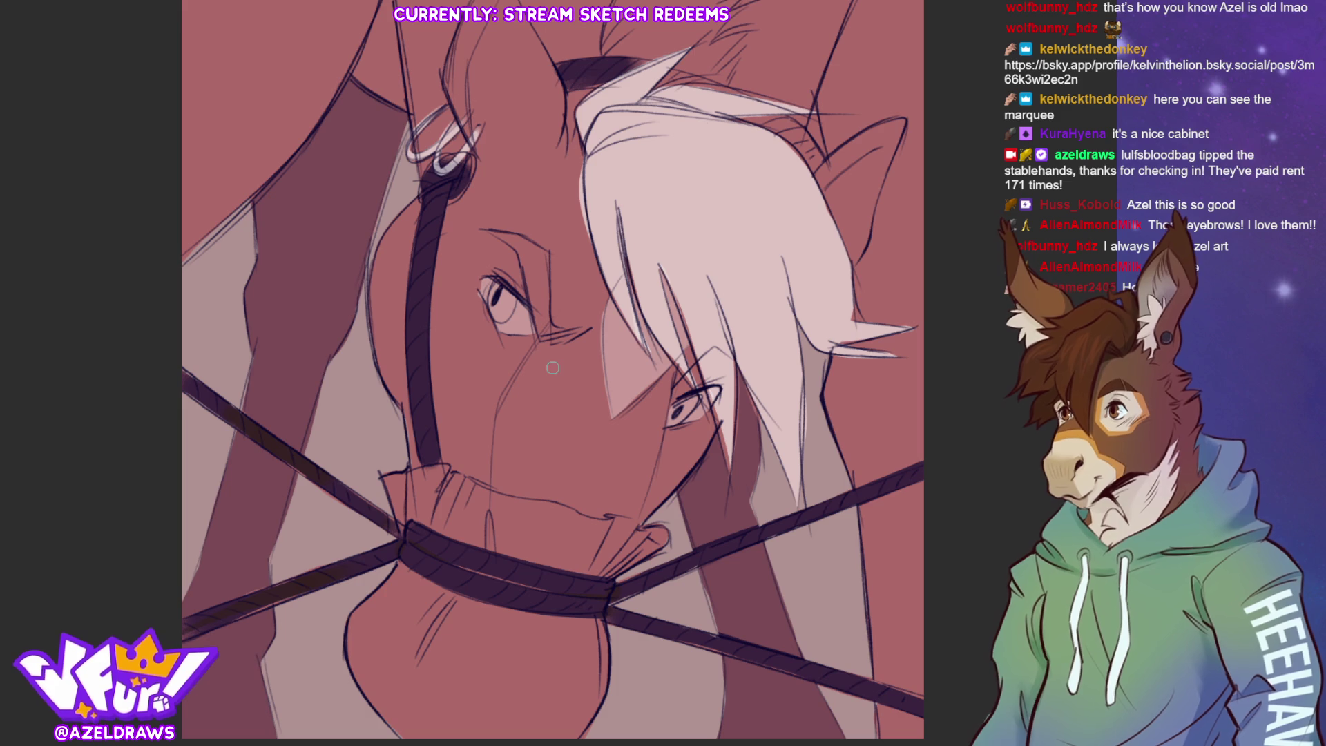
{"action": "left_click_drag", "start_coordinate": [655, 86], "coordinate": [716, 85]}
{"action": "mouse_move", "coordinate": [769, 123]}
{"action": "left_mouse_down"}
{"action": "mouse_move", "coordinate": [794, 123]}
{"action": "mouse_move", "coordinate": [823, 163]}
{"action": "mouse_move", "coordinate": [794, 141]}
{"action": "mouse_move", "coordinate": [828, 160]}
{"action": "left_mouse_up"}
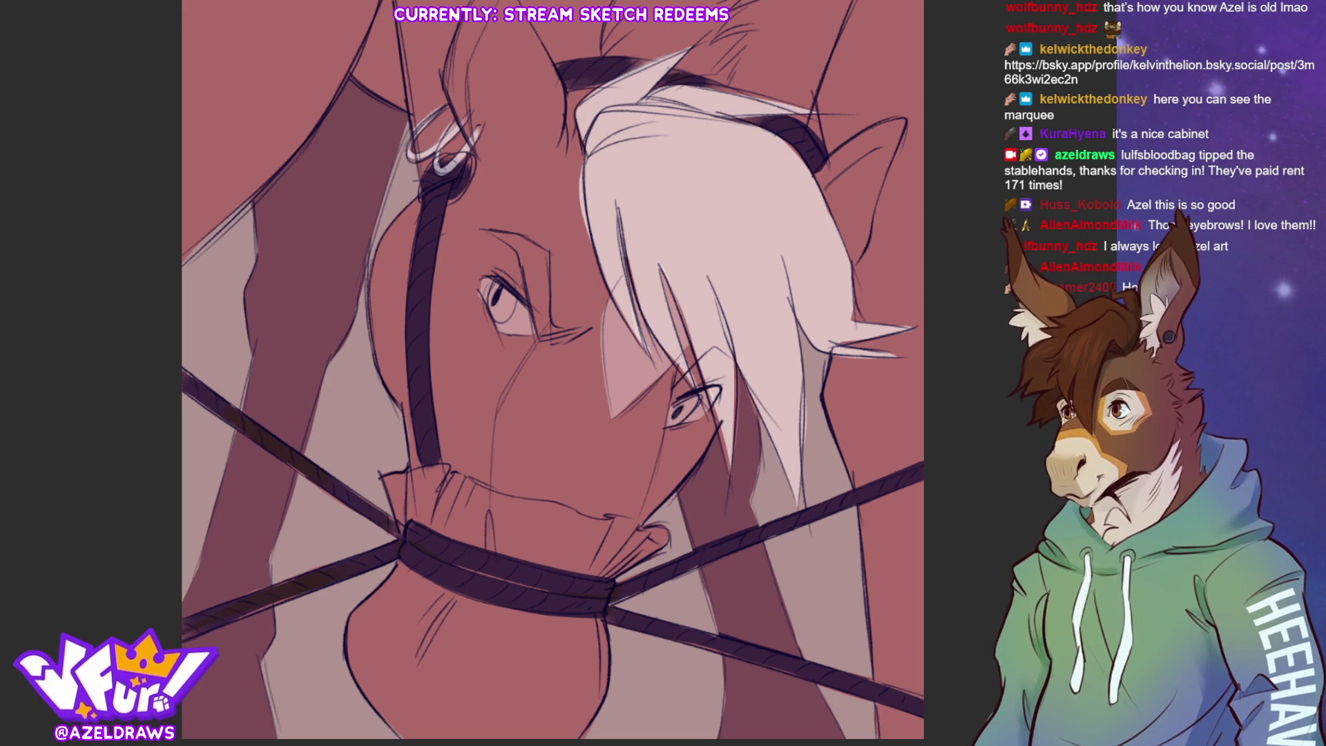
{"action": "mouse_move", "coordinate": [497, 310]}
{"action": "left_mouse_down"}
{"action": "mouse_move", "coordinate": [497, 294]}
{"action": "mouse_move", "coordinate": [493, 308]}
{"action": "mouse_move", "coordinate": [511, 312]}
{"action": "left_mouse_up"}
{"action": "left_click_drag", "start_coordinate": [680, 414], "coordinate": [691, 398]}
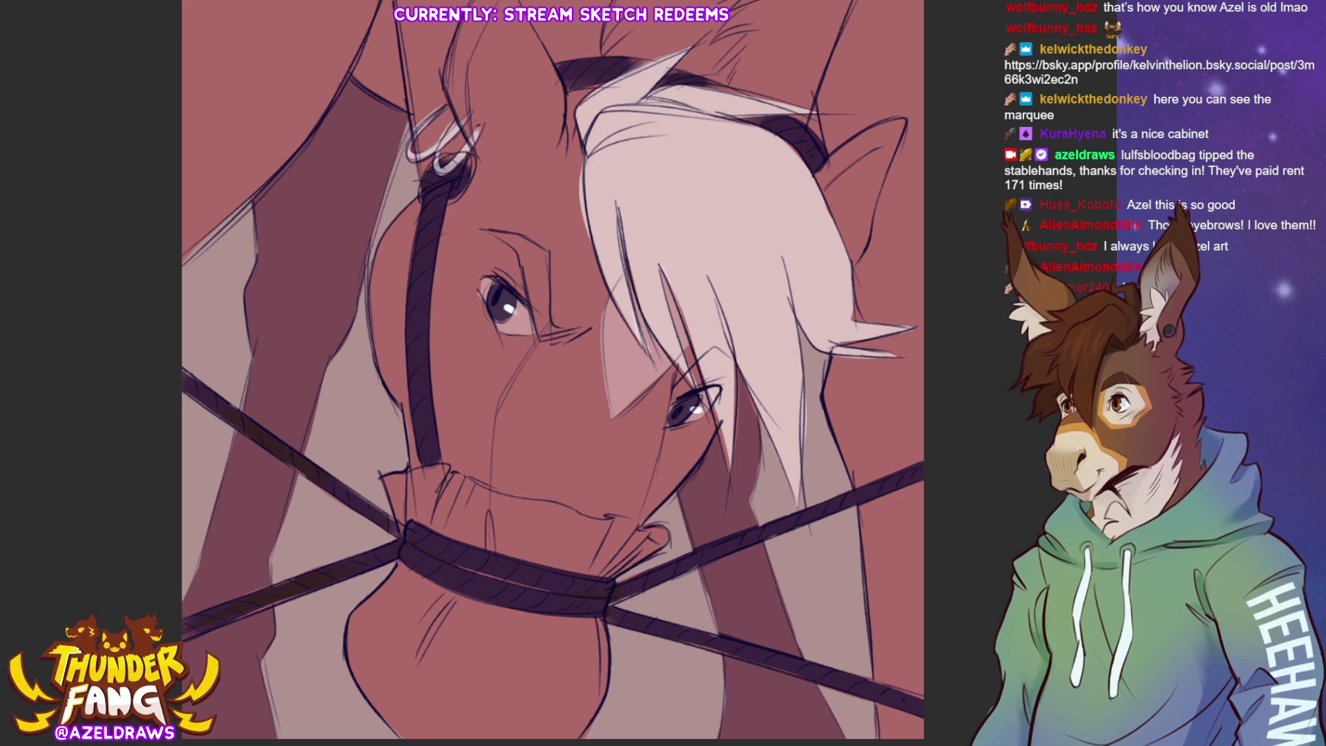
{"action": "mouse_move", "coordinate": [422, 551]}
{"action": "left_mouse_down"}
{"action": "mouse_move", "coordinate": [402, 558]}
{"action": "mouse_move", "coordinate": [315, 694]}
{"action": "mouse_move", "coordinate": [529, 737]}
{"action": "mouse_move", "coordinate": [637, 564]}
{"action": "mouse_move", "coordinate": [610, 504]}
{"action": "mouse_move", "coordinate": [506, 484]}
{"action": "mouse_move", "coordinate": [398, 428]}
{"action": "mouse_move", "coordinate": [390, 353]}
{"action": "mouse_move", "coordinate": [457, 348]}
{"action": "mouse_move", "coordinate": [453, 414]}
{"action": "mouse_move", "coordinate": [388, 383]}
{"action": "left_mouse_up"}
{"action": "mouse_move", "coordinate": [457, 415]}
{"action": "left_mouse_down"}
{"action": "mouse_move", "coordinate": [618, 456]}
{"action": "mouse_move", "coordinate": [682, 413]}
{"action": "mouse_move", "coordinate": [487, 362]}
{"action": "mouse_move", "coordinate": [418, 390]}
{"action": "left_mouse_up"}
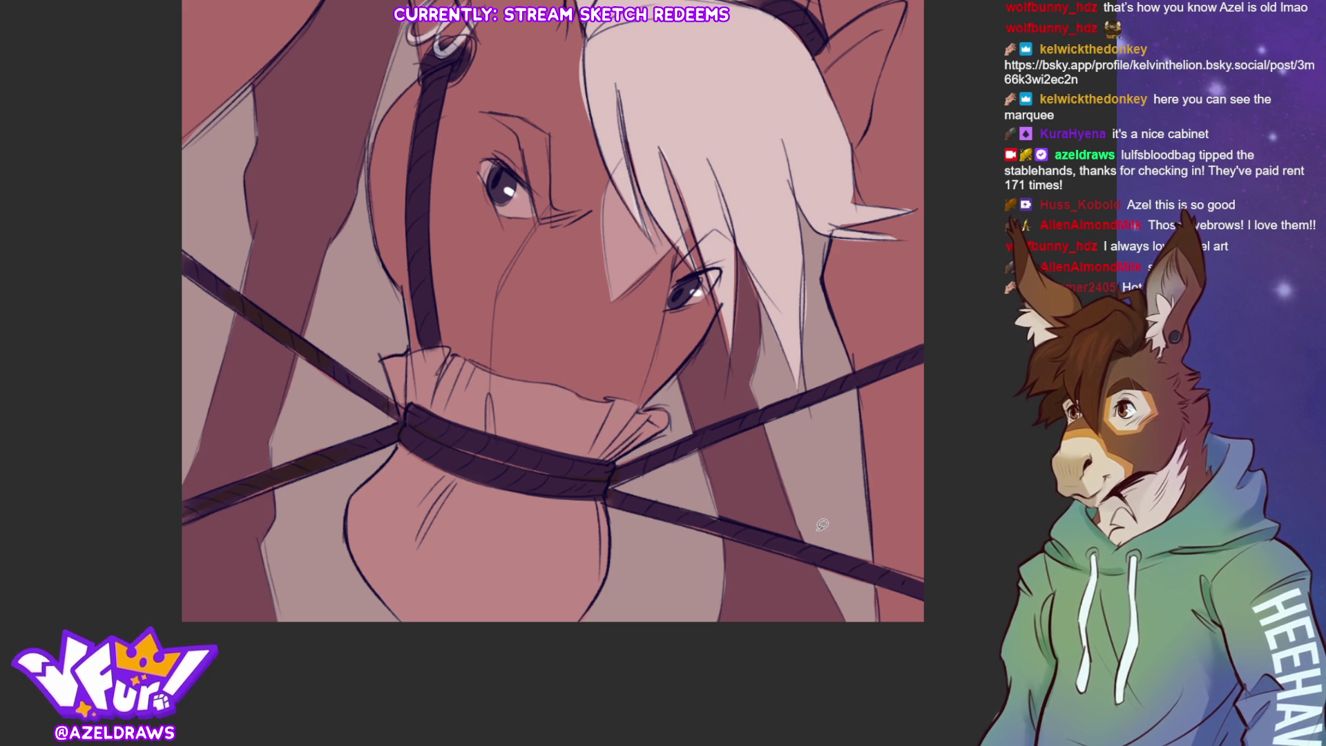
{"action": "scroll", "coordinate": [553, 372], "scroll_direction": "up", "scroll_amount": 3}
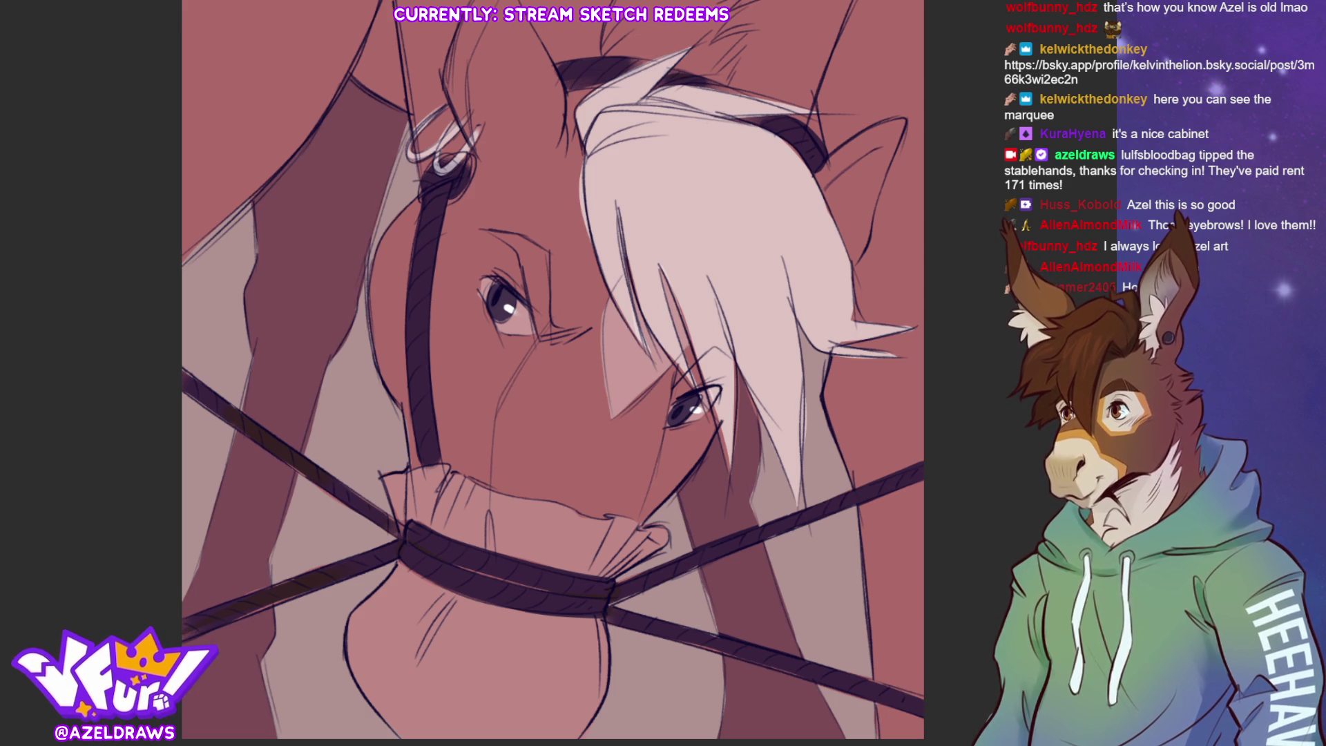
{"action": "mouse_move", "coordinate": [487, 230]}
{"action": "left_mouse_down"}
{"action": "mouse_move", "coordinate": [523, 261]}
{"action": "mouse_move", "coordinate": [542, 331]}
{"action": "mouse_move", "coordinate": [552, 270]}
{"action": "mouse_move", "coordinate": [524, 230]}
{"action": "mouse_move", "coordinate": [480, 220]}
{"action": "left_mouse_up"}
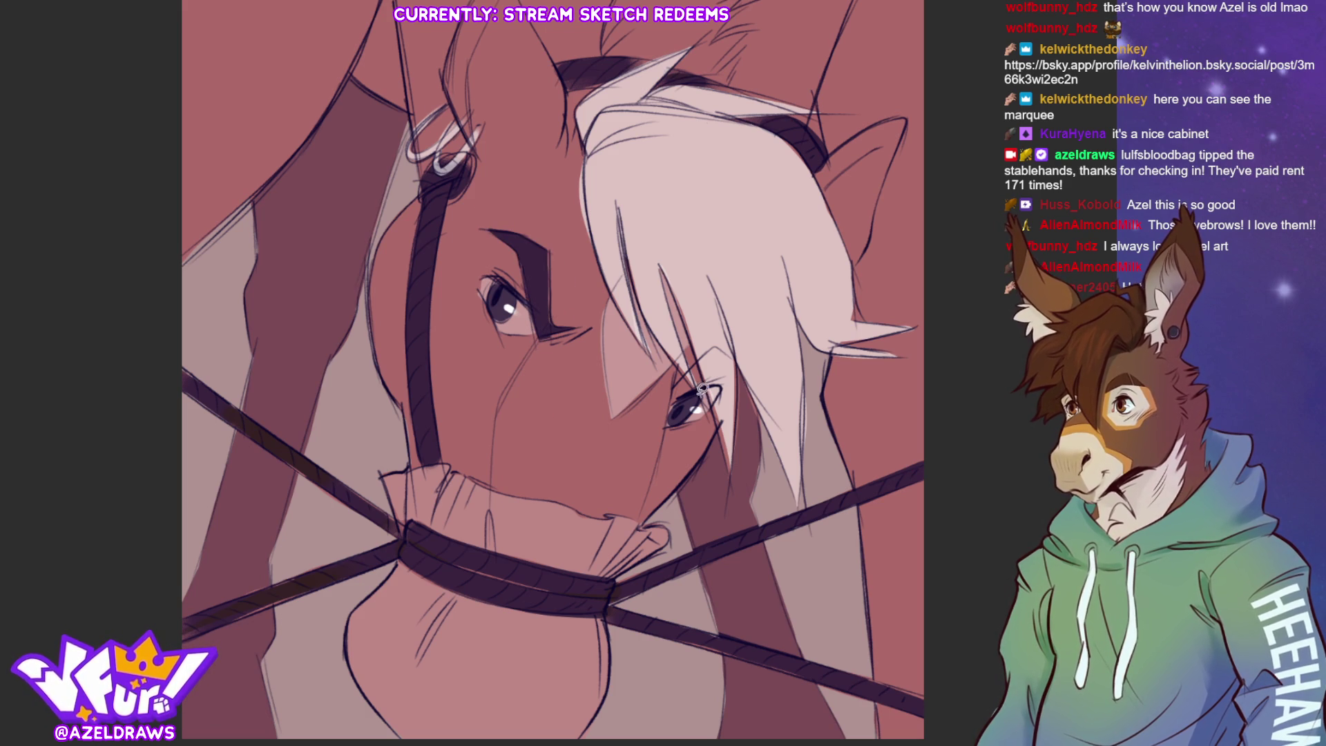
{"action": "mouse_move", "coordinate": [675, 380]}
{"action": "left_mouse_down"}
{"action": "mouse_move", "coordinate": [742, 365]}
{"action": "mouse_move", "coordinate": [678, 378]}
{"action": "left_mouse_up"}
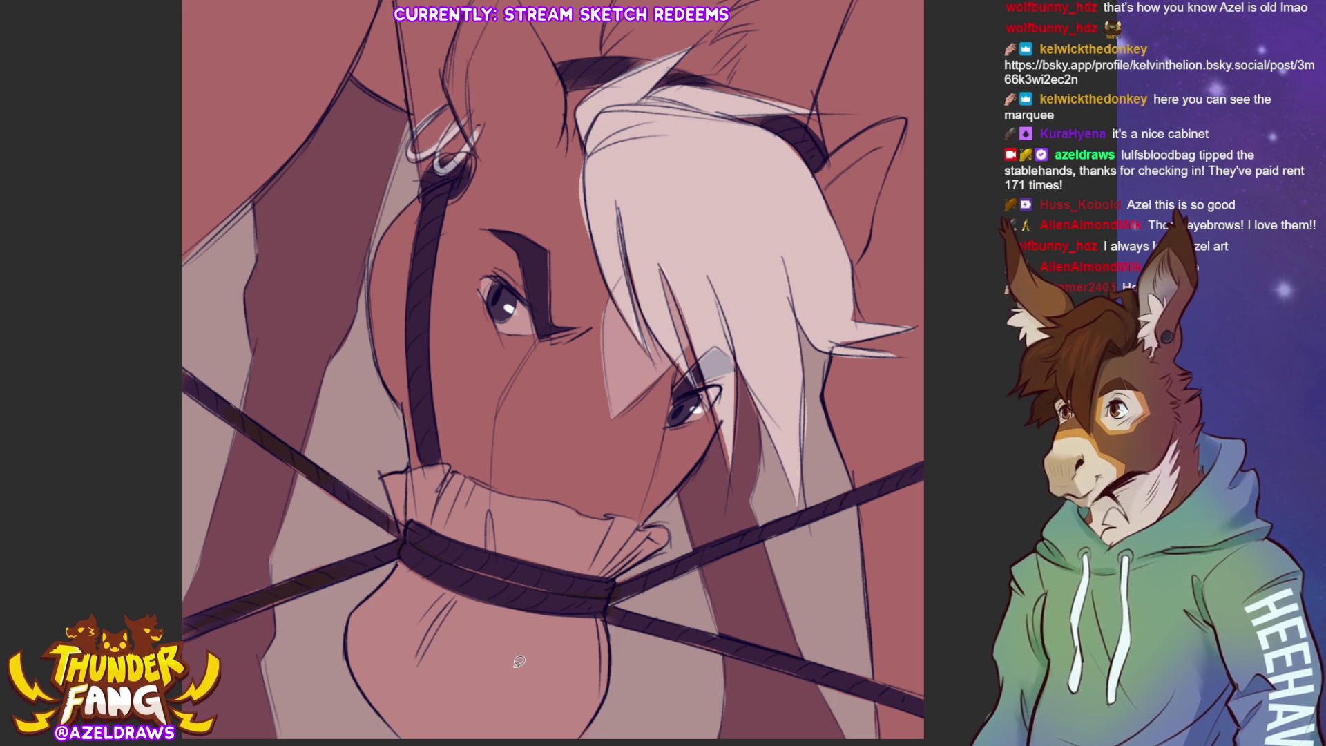
{"action": "mouse_move", "coordinate": [475, 134]}
{"action": "left_mouse_down"}
{"action": "mouse_move", "coordinate": [482, 21]}
{"action": "mouse_move", "coordinate": [450, 156]}
{"action": "mouse_move", "coordinate": [479, 241]}
{"action": "left_mouse_up"}
{"action": "mouse_move", "coordinate": [826, 265]}
{"action": "left_mouse_down"}
{"action": "mouse_move", "coordinate": [892, 219]}
{"action": "mouse_move", "coordinate": [908, 190]}
{"action": "mouse_move", "coordinate": [856, 215]}
{"action": "mouse_move", "coordinate": [820, 266]}
{"action": "left_mouse_up"}
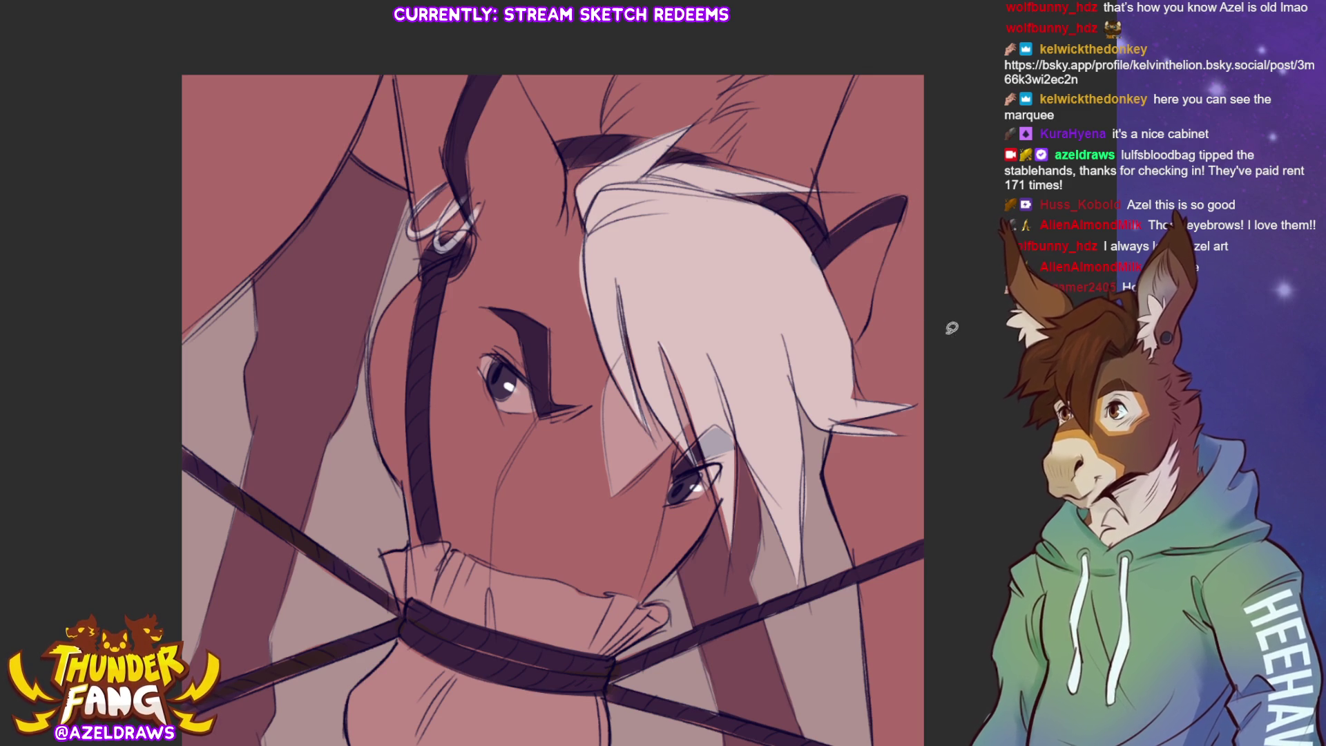
{"action": "scroll", "coordinate": [760, 442], "scroll_direction": "down", "scroll_amount": 1}
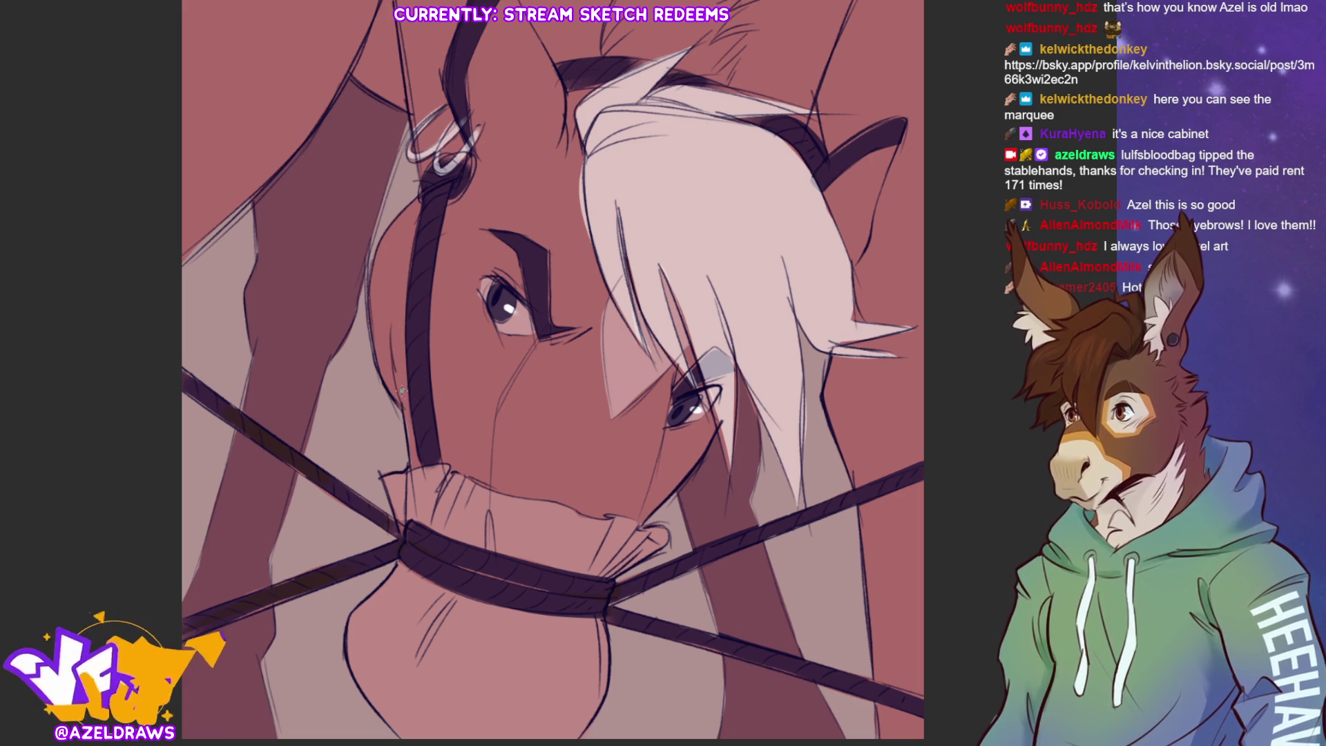
Add sketchy pencil hatching beside and below the horse's eye.
{"action": "left_click_drag", "start_coordinate": [441, 280], "coordinate": [435, 329]}
{"action": "mouse_move", "coordinate": [456, 259]}
{"action": "left_mouse_down"}
{"action": "mouse_move", "coordinate": [445, 290]}
{"action": "mouse_move", "coordinate": [463, 294]}
{"action": "left_mouse_up"}
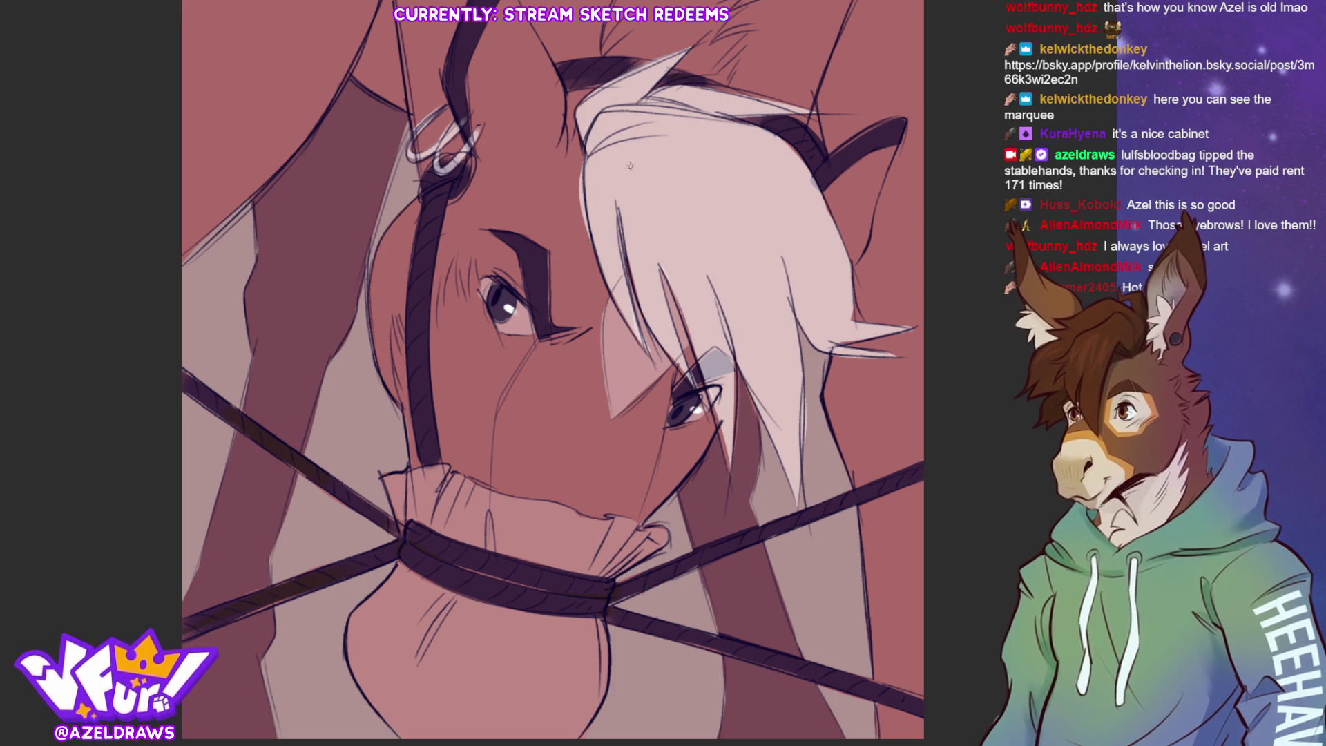
{"action": "mouse_move", "coordinate": [542, 336]}
{"action": "left_mouse_down"}
{"action": "mouse_move", "coordinate": [533, 398]}
{"action": "mouse_move", "coordinate": [551, 436]}
{"action": "mouse_move", "coordinate": [587, 445]}
{"action": "mouse_move", "coordinate": [652, 414]}
{"action": "mouse_move", "coordinate": [693, 359]}
{"action": "left_mouse_up"}
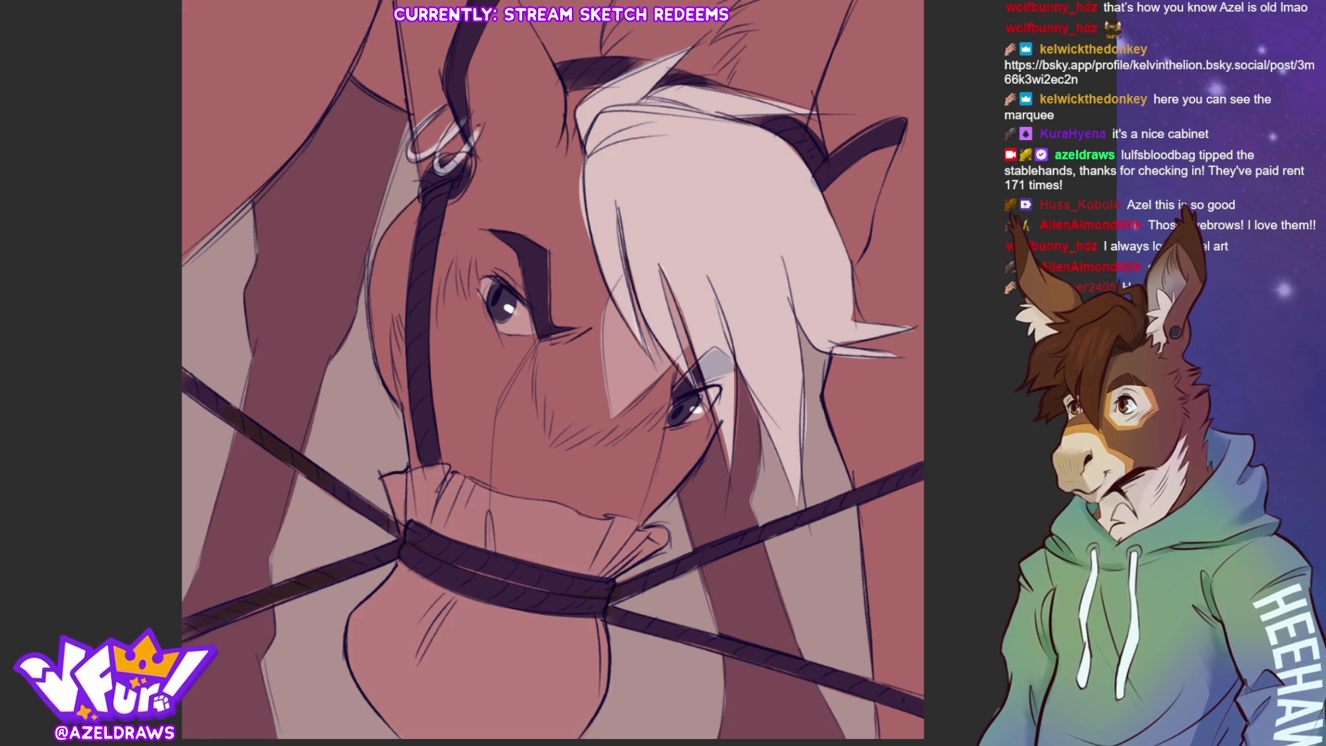
Lasso-fill lighter shading on the muzzle, chin and cheek, and along the mouth.
{"action": "left_click_drag", "start_coordinate": [401, 663], "coordinate": [566, 621]}
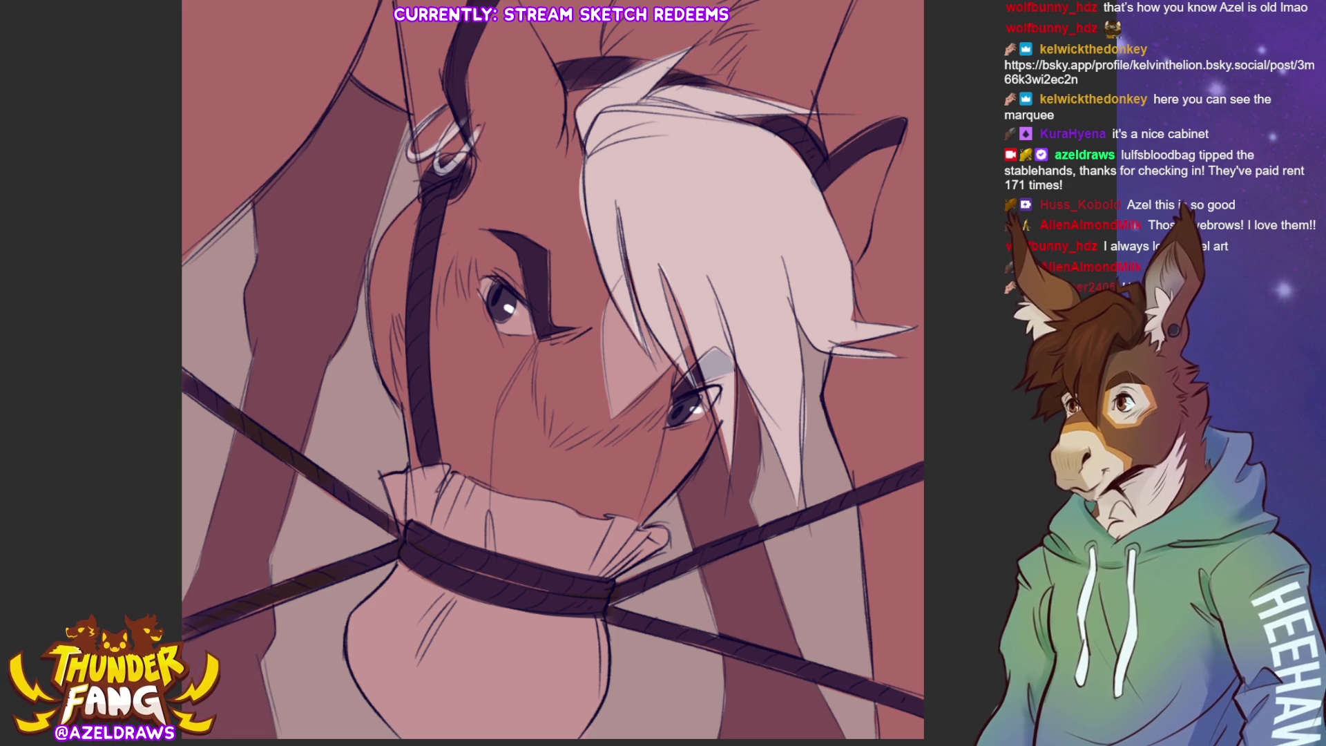
{"action": "mouse_move", "coordinate": [398, 411]}
{"action": "left_mouse_down"}
{"action": "mouse_move", "coordinate": [396, 314]}
{"action": "mouse_move", "coordinate": [421, 335]}
{"action": "mouse_move", "coordinate": [456, 276]}
{"action": "mouse_move", "coordinate": [486, 277]}
{"action": "mouse_move", "coordinate": [507, 341]}
{"action": "mouse_move", "coordinate": [511, 425]}
{"action": "mouse_move", "coordinate": [491, 485]}
{"action": "mouse_move", "coordinate": [426, 458]}
{"action": "left_mouse_up"}
{"action": "mouse_move", "coordinate": [491, 334]}
{"action": "left_mouse_down"}
{"action": "mouse_move", "coordinate": [524, 335]}
{"action": "mouse_move", "coordinate": [556, 442]}
{"action": "mouse_move", "coordinate": [572, 426]}
{"action": "mouse_move", "coordinate": [611, 442]}
{"action": "mouse_move", "coordinate": [567, 501]}
{"action": "mouse_move", "coordinate": [484, 483]}
{"action": "mouse_move", "coordinate": [496, 327]}
{"action": "left_mouse_up"}
{"action": "mouse_move", "coordinate": [561, 499]}
{"action": "left_mouse_down"}
{"action": "mouse_move", "coordinate": [658, 513]}
{"action": "mouse_move", "coordinate": [720, 407]}
{"action": "mouse_move", "coordinate": [669, 423]}
{"action": "mouse_move", "coordinate": [674, 400]}
{"action": "mouse_move", "coordinate": [557, 486]}
{"action": "left_mouse_up"}
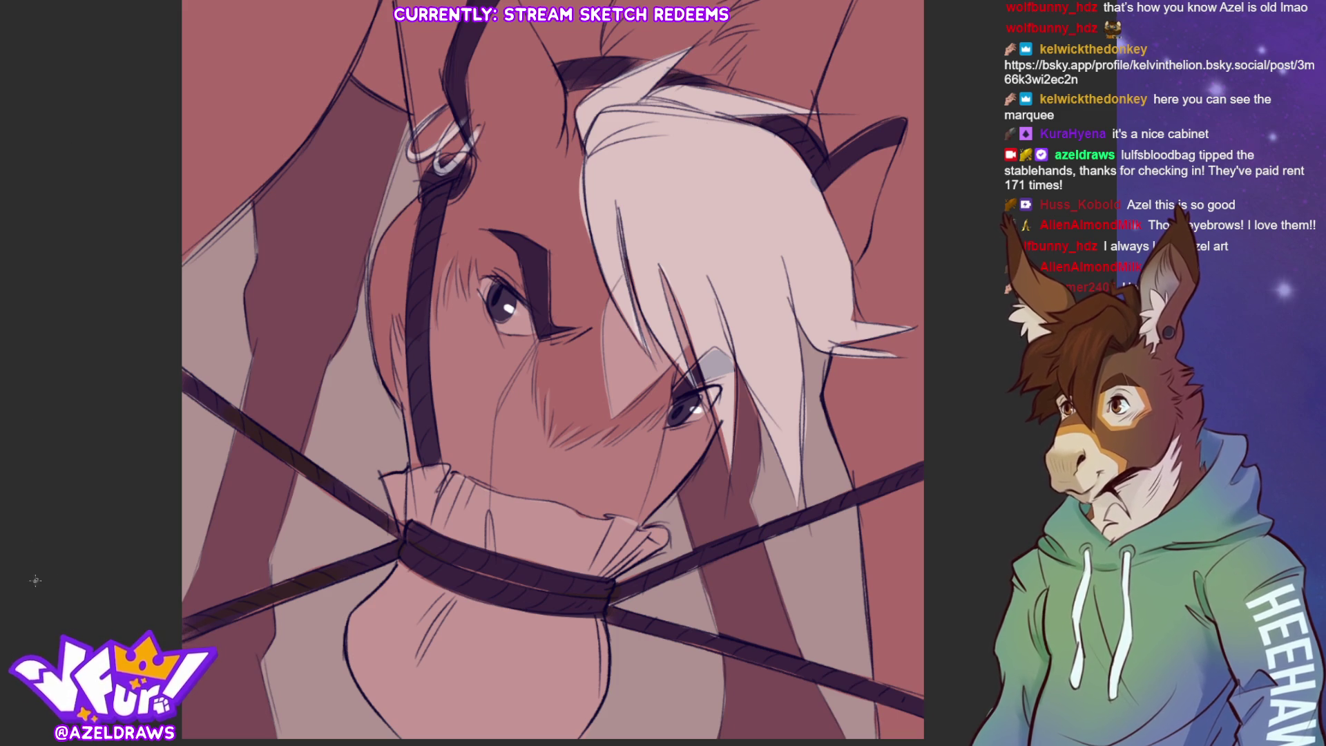
Add hatch strokes at the drawing's top-left and right edges.
{"action": "mouse_move", "coordinate": [205, 37]}
{"action": "left_mouse_down"}
{"action": "mouse_move", "coordinate": [228, 49]}
{"action": "mouse_move", "coordinate": [273, 38]}
{"action": "mouse_move", "coordinate": [279, 76]}
{"action": "mouse_move", "coordinate": [316, 44]}
{"action": "mouse_move", "coordinate": [315, 119]}
{"action": "left_mouse_up"}
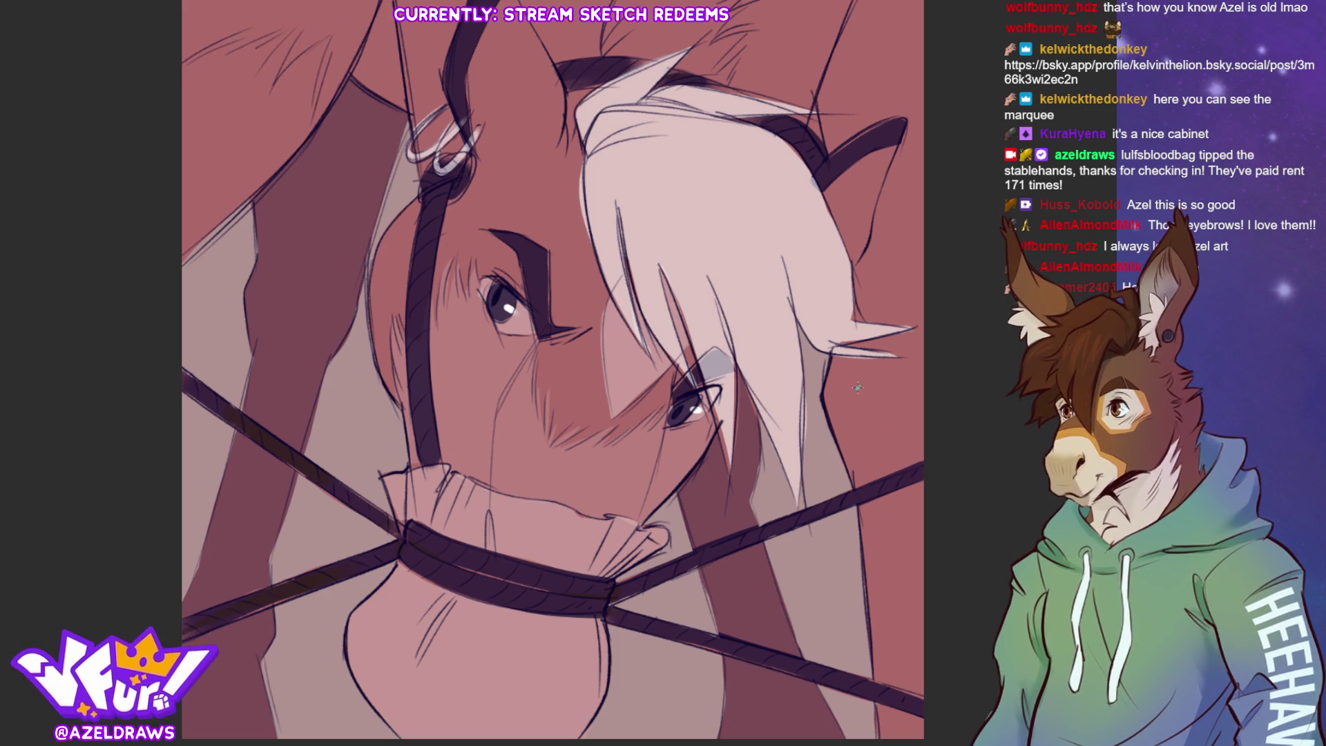
{"action": "mouse_move", "coordinate": [832, 428]}
{"action": "left_mouse_down"}
{"action": "mouse_move", "coordinate": [884, 397]}
{"action": "mouse_move", "coordinate": [917, 413]}
{"action": "left_mouse_up"}
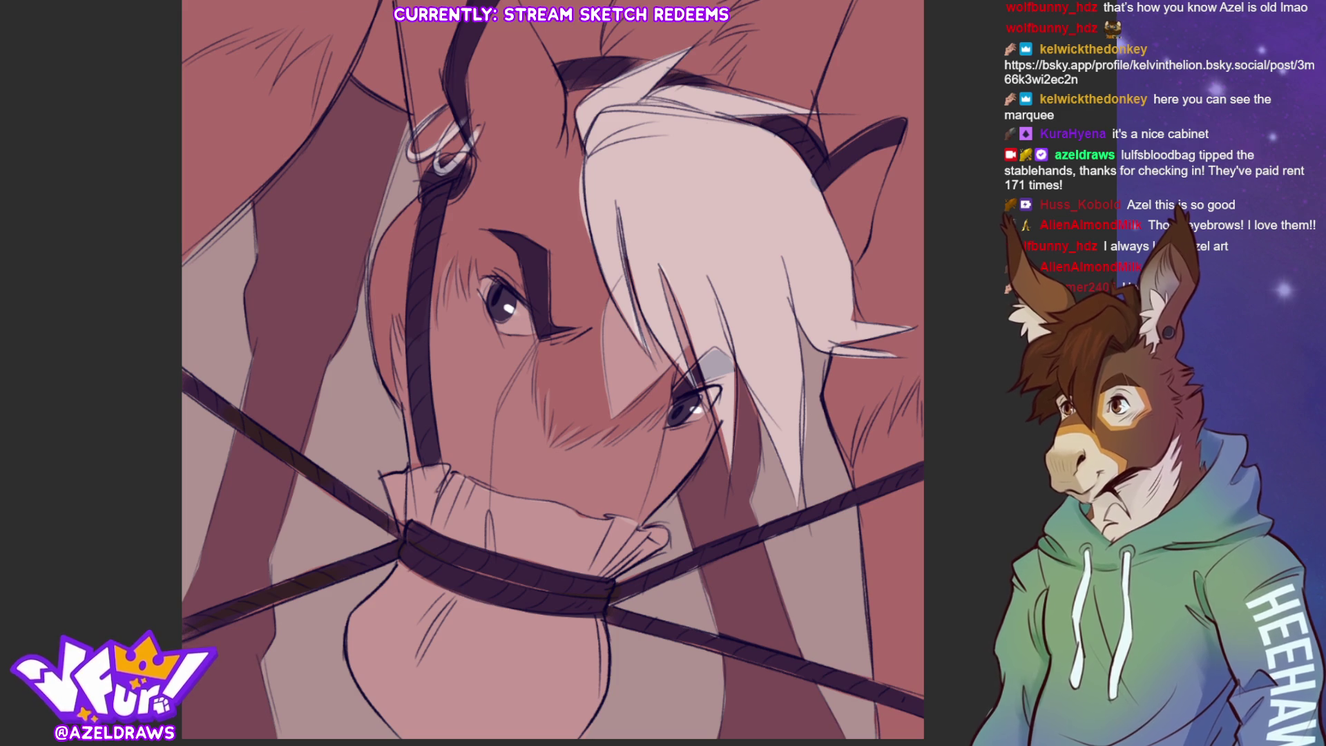
{"action": "left_click_drag", "start_coordinate": [338, 98], "coordinate": [319, 138]}
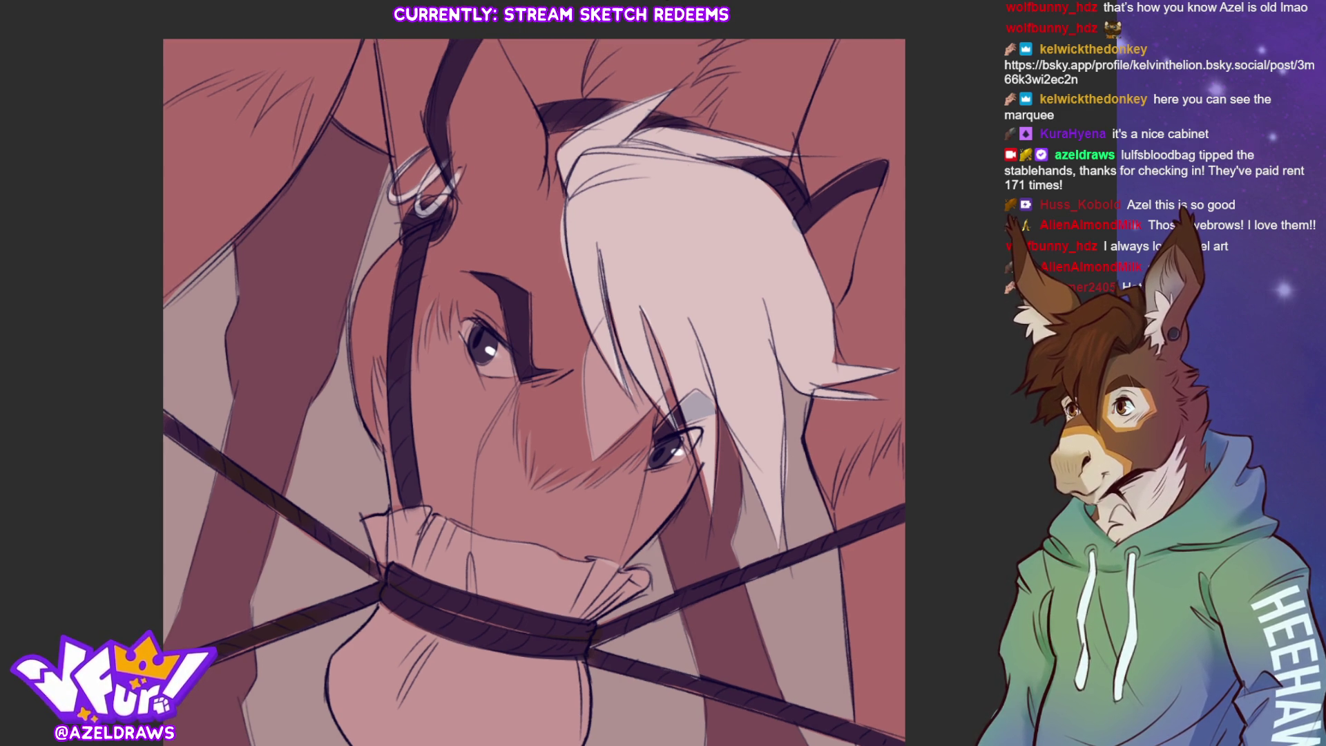
Add strokes at the upper left, then sign AZELDRAWS in the bottom-left corner.
{"action": "mouse_move", "coordinate": [294, 174]}
{"action": "left_mouse_down"}
{"action": "mouse_move", "coordinate": [313, 78]}
{"action": "mouse_move", "coordinate": [254, 123]}
{"action": "mouse_move", "coordinate": [276, 75]}
{"action": "mouse_move", "coordinate": [212, 82]}
{"action": "mouse_move", "coordinate": [121, 330]}
{"action": "mouse_move", "coordinate": [232, 238]}
{"action": "mouse_move", "coordinate": [204, 186]}
{"action": "left_mouse_up"}
{"action": "mouse_move", "coordinate": [825, 450]}
{"action": "left_mouse_down"}
{"action": "mouse_move", "coordinate": [763, 413]}
{"action": "mouse_move", "coordinate": [782, 358]}
{"action": "mouse_move", "coordinate": [823, 329]}
{"action": "mouse_move", "coordinate": [854, 579]}
{"action": "mouse_move", "coordinate": [773, 694]}
{"action": "mouse_move", "coordinate": [758, 415]}
{"action": "left_mouse_up"}
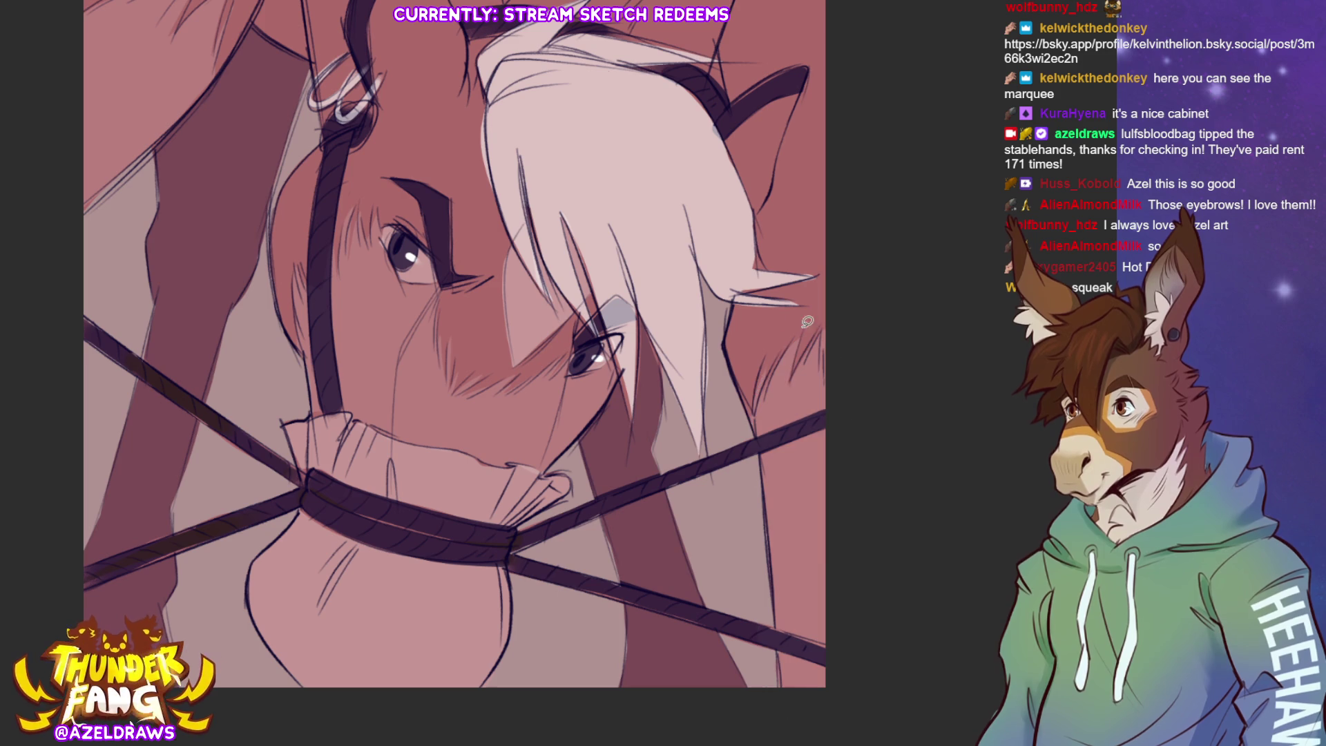
{"action": "left_click_drag", "start_coordinate": [456, 345], "coordinate": [555, 397]}
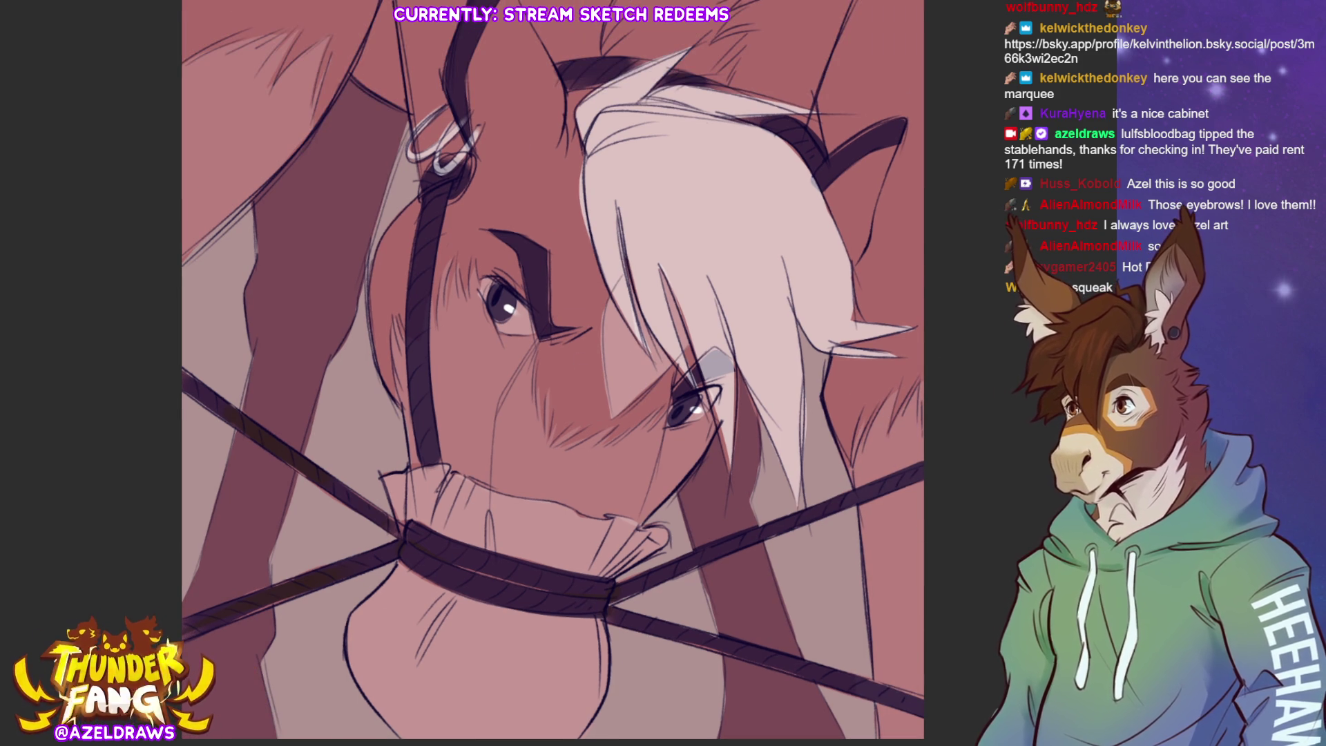
{"action": "left_click_drag", "start_coordinate": [436, 607], "coordinate": [586, 458]}
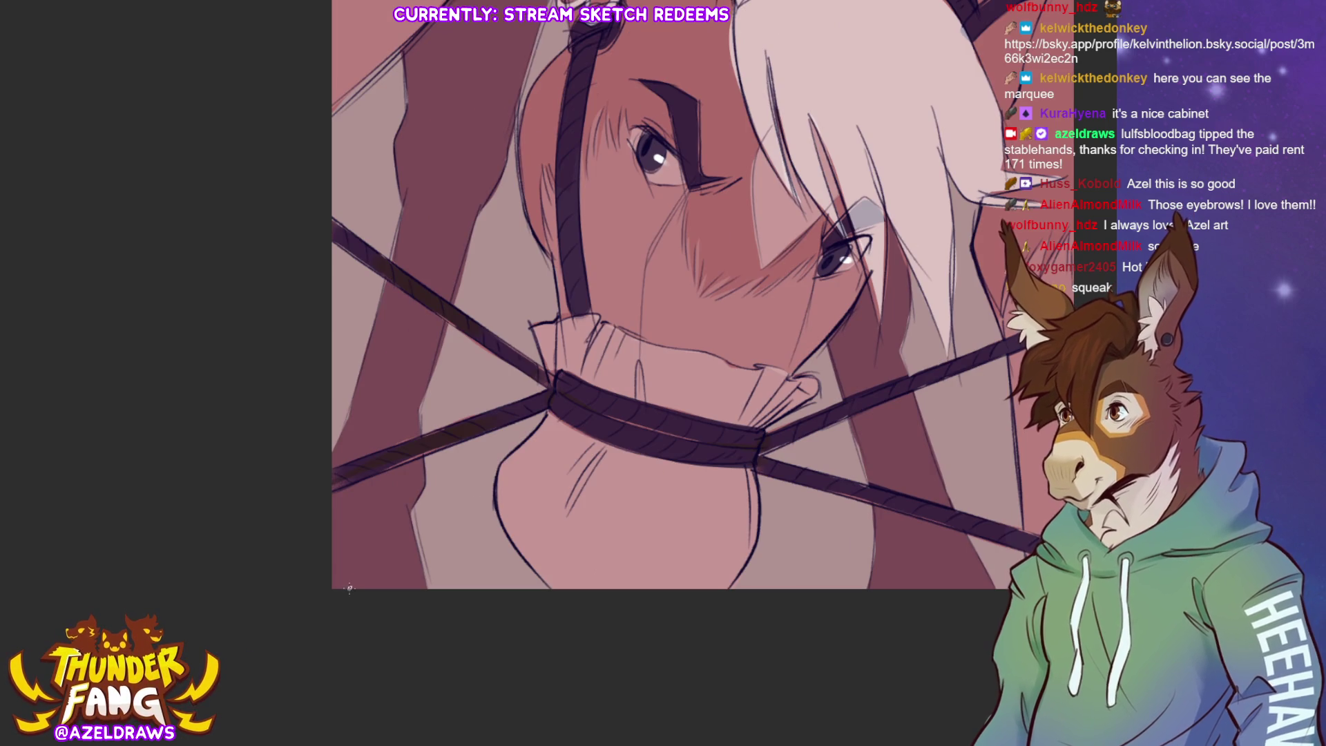
{"action": "mouse_move", "coordinate": [355, 570]}
{"action": "left_mouse_down"}
{"action": "mouse_move", "coordinate": [373, 588]}
{"action": "mouse_move", "coordinate": [378, 572]}
{"action": "mouse_move", "coordinate": [460, 582]}
{"action": "left_mouse_up"}
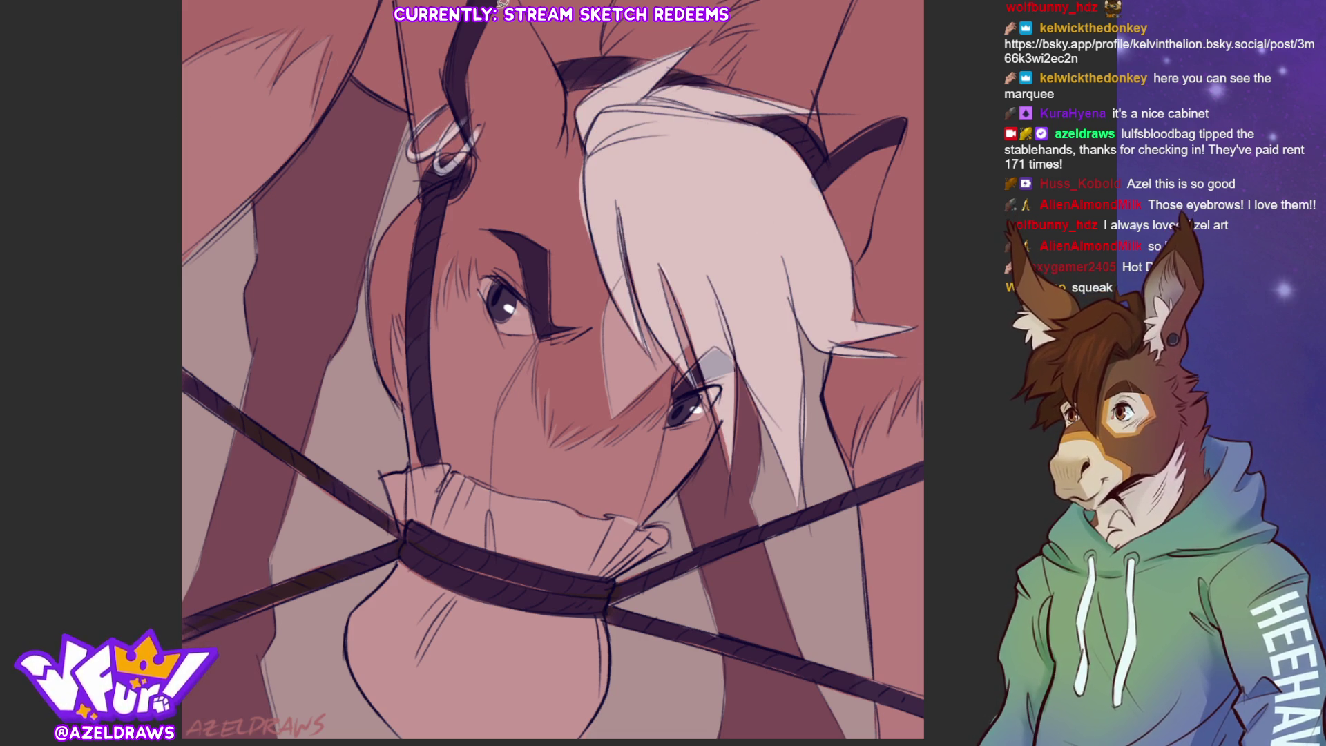
Check the drawing's top edge, then hide the horse artwork, leaving an empty grey canvas.
{"action": "left_click_drag", "start_coordinate": [604, 48], "coordinate": [602, 181]}
{"action": "mouse_move", "coordinate": [602, 185]}
{"action": "left_mouse_down"}
{"action": "mouse_move", "coordinate": [801, 42]}
{"action": "mouse_move", "coordinate": [731, 128]}
{"action": "mouse_move", "coordinate": [713, 176]}
{"action": "mouse_move", "coordinate": [744, 191]}
{"action": "mouse_move", "coordinate": [675, 195]}
{"action": "mouse_move", "coordinate": [599, 173]}
{"action": "left_mouse_up"}
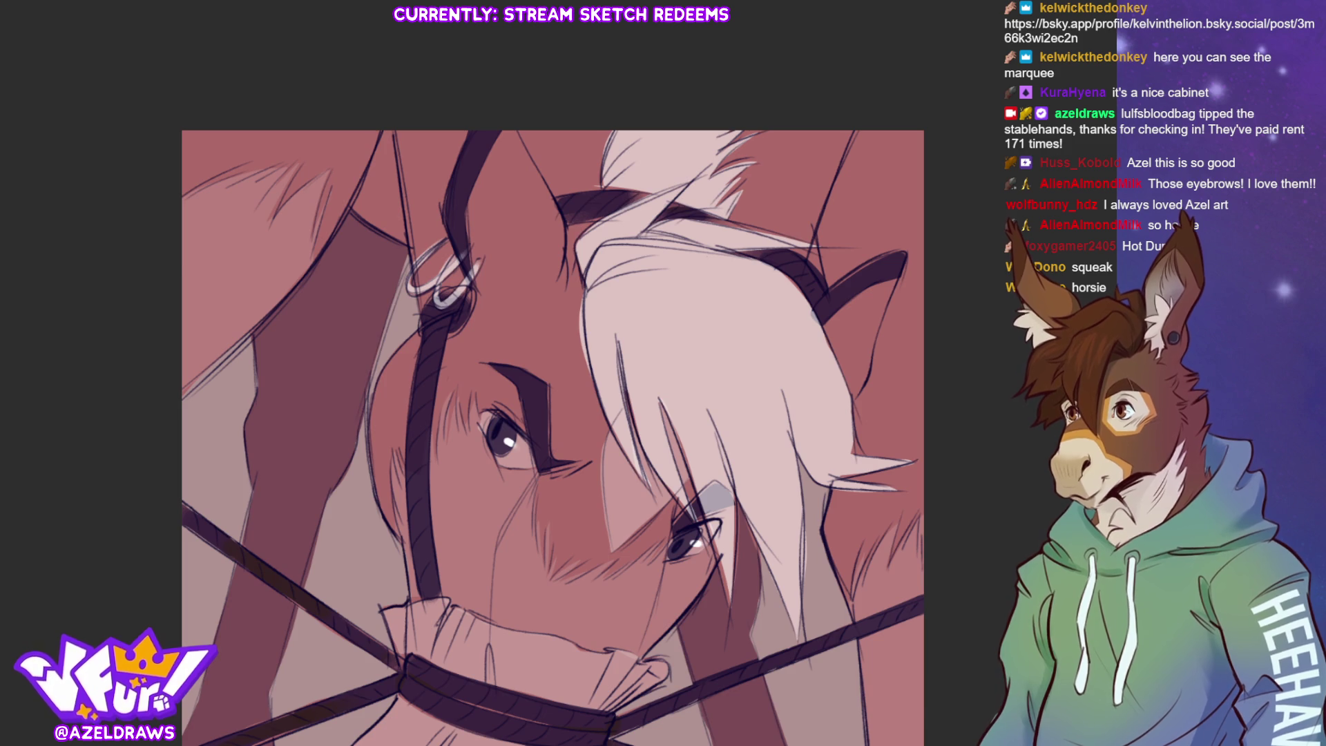
{"action": "scroll", "coordinate": [585, 72], "scroll_direction": "down", "scroll_amount": 3}
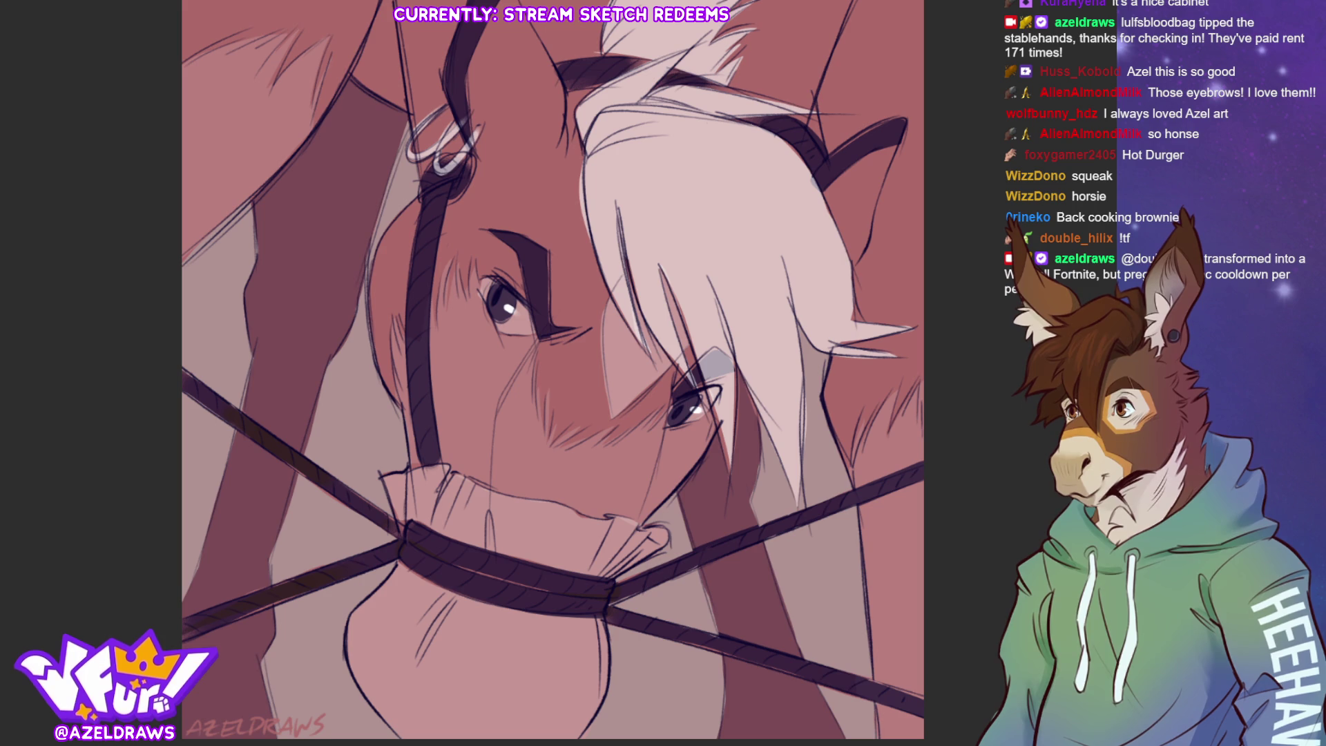
{"action": "key", "text": "ctrl+w"}
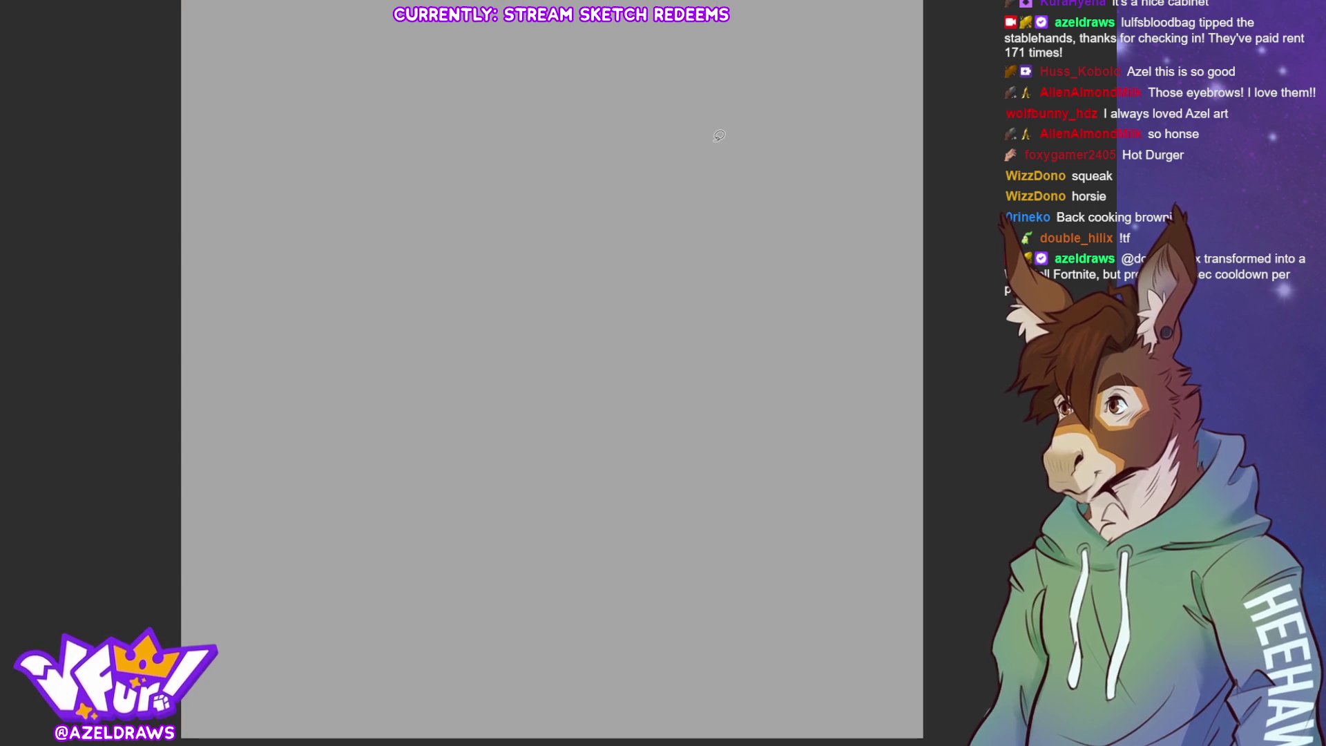
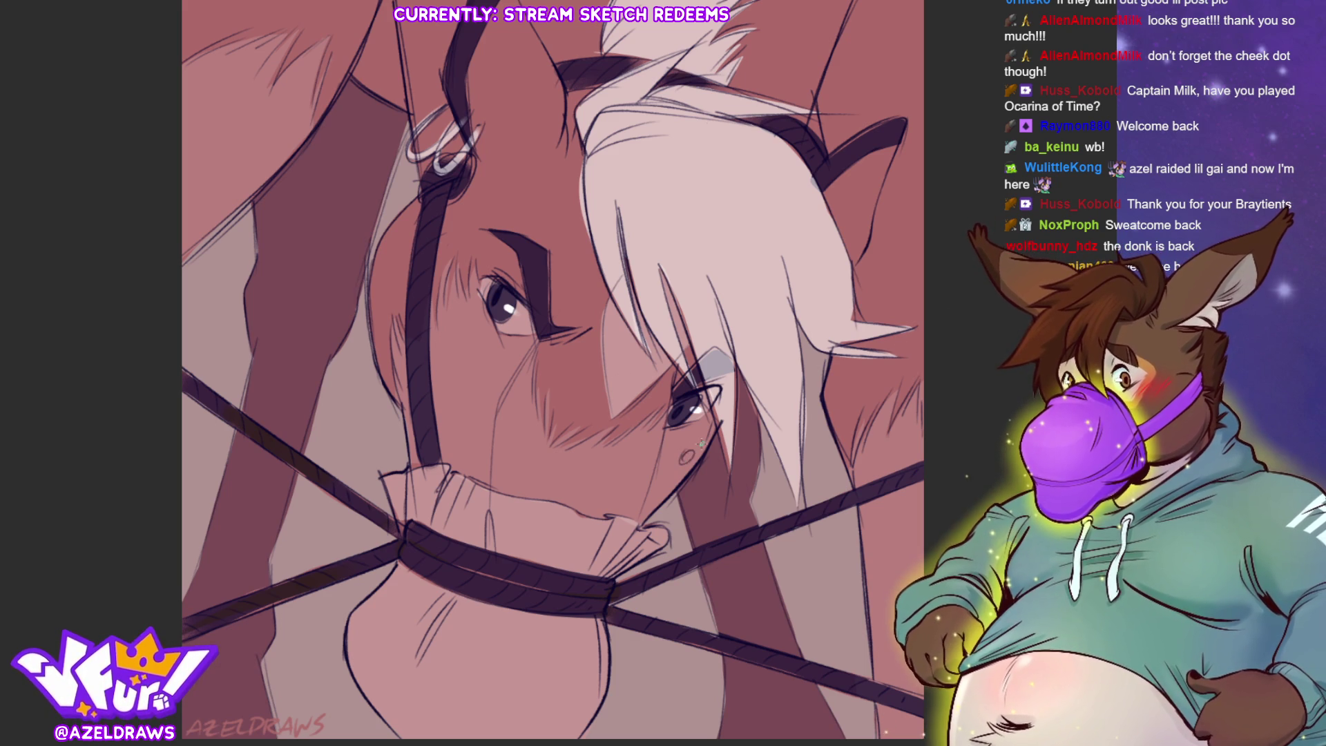
Add a small dark cheek dot below the eye, then rough in overlapping head circles on a new canvas.
{"action": "left_click", "coordinate": [687, 455]}
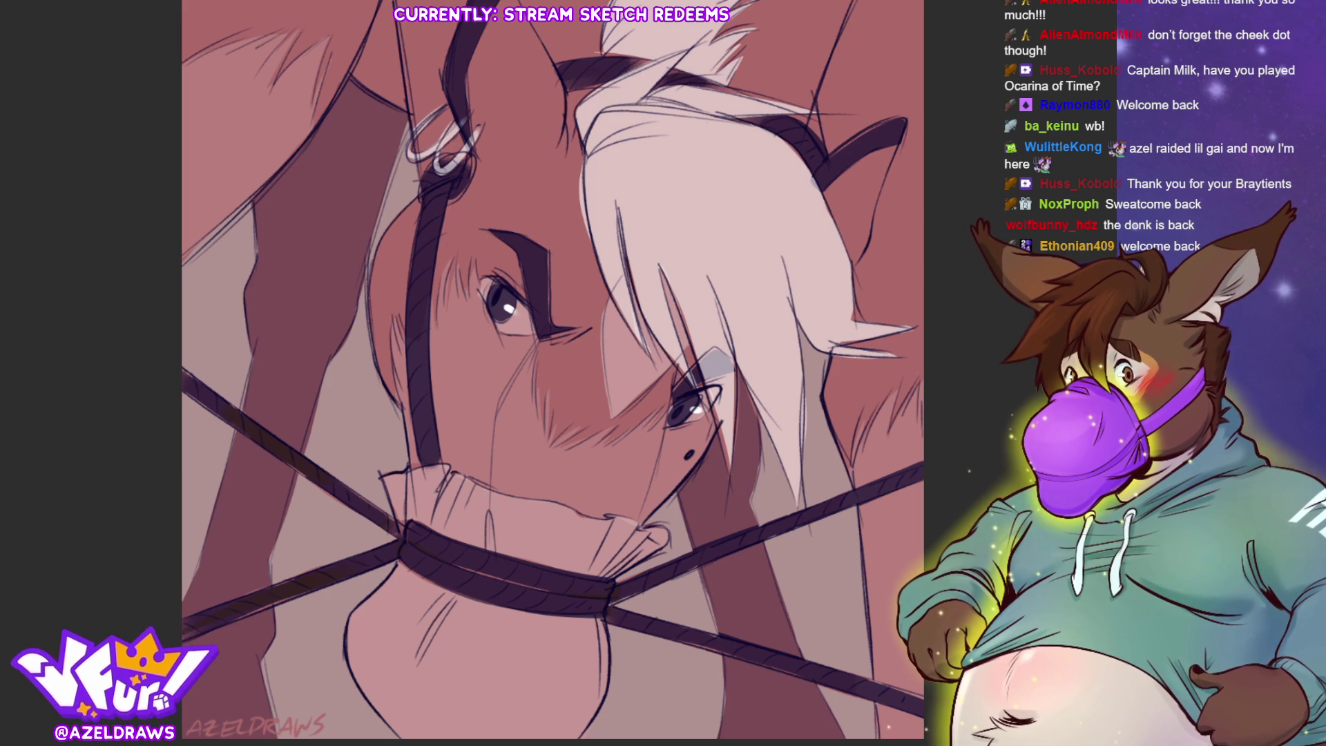
{"action": "left_click", "coordinate": [680, 442]}
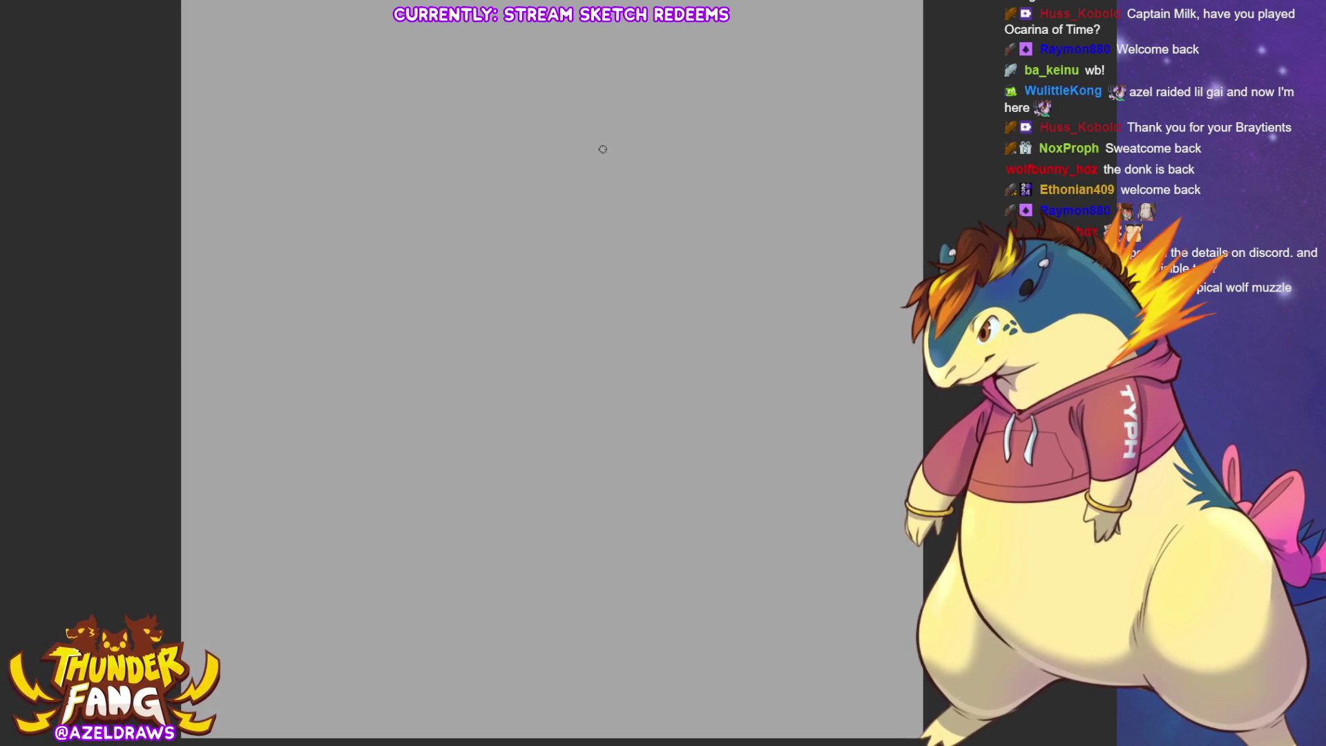
{"action": "left_click_drag", "start_coordinate": [619, 333], "coordinate": [360, 309]}
{"action": "mouse_move", "coordinate": [454, 487]}
{"action": "left_mouse_down"}
{"action": "mouse_move", "coordinate": [517, 498]}
{"action": "mouse_move", "coordinate": [396, 195]}
{"action": "mouse_move", "coordinate": [665, 138]}
{"action": "mouse_move", "coordinate": [660, 416]}
{"action": "mouse_move", "coordinate": [382, 421]}
{"action": "mouse_move", "coordinate": [376, 253]}
{"action": "mouse_move", "coordinate": [663, 335]}
{"action": "left_mouse_up"}
Draw an arc, diagonal muzzle guide lines and the right head edge.
{"action": "mouse_move", "coordinate": [455, 269]}
{"action": "left_mouse_down"}
{"action": "mouse_move", "coordinate": [594, 301]}
{"action": "mouse_move", "coordinate": [749, 383]}
{"action": "left_mouse_up"}
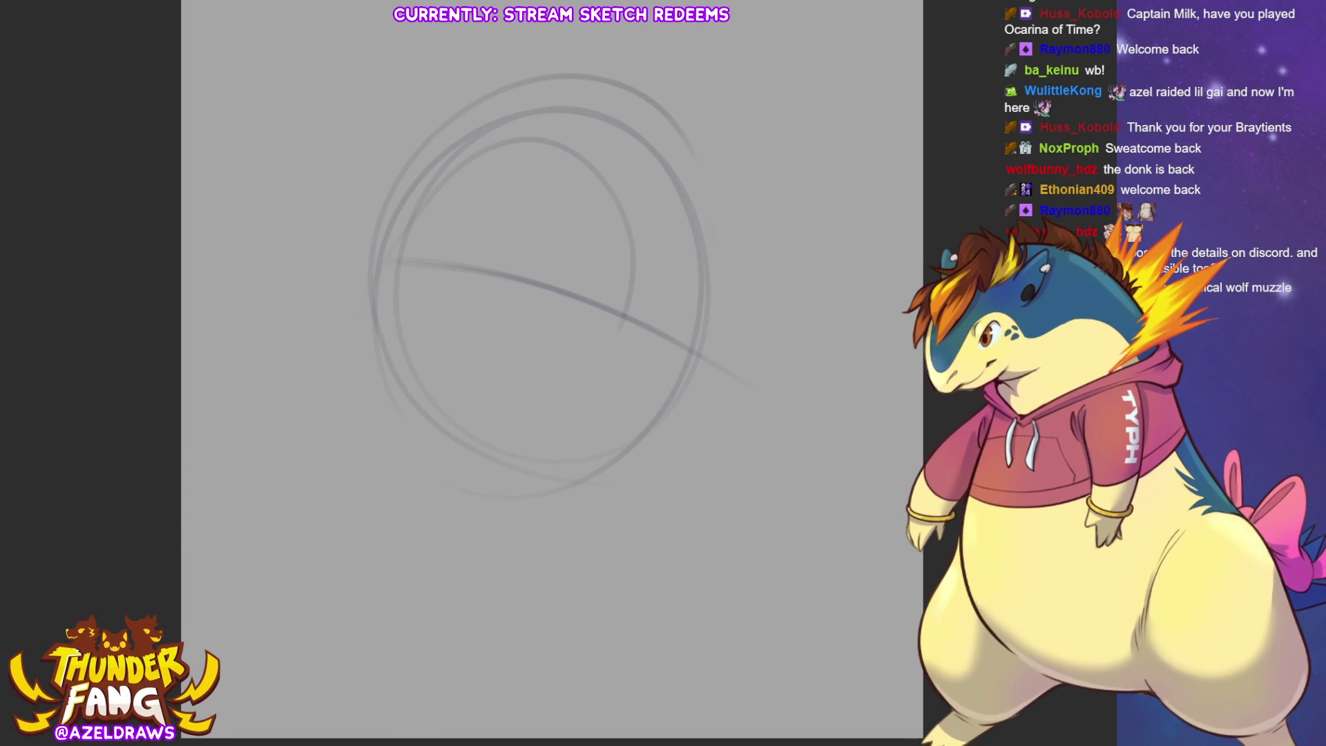
{"action": "mouse_move", "coordinate": [415, 248]}
{"action": "left_mouse_down"}
{"action": "mouse_move", "coordinate": [656, 304]}
{"action": "mouse_move", "coordinate": [683, 328]}
{"action": "left_mouse_up"}
{"action": "left_click_drag", "start_coordinate": [726, 162], "coordinate": [691, 373]}
{"action": "left_click_drag", "start_coordinate": [578, 254], "coordinate": [639, 285]}
{"action": "left_click_drag", "start_coordinate": [689, 301], "coordinate": [723, 320]}
{"action": "left_click_drag", "start_coordinate": [636, 279], "coordinate": [690, 303]}
{"action": "left_click_drag", "start_coordinate": [555, 298], "coordinate": [542, 325]}
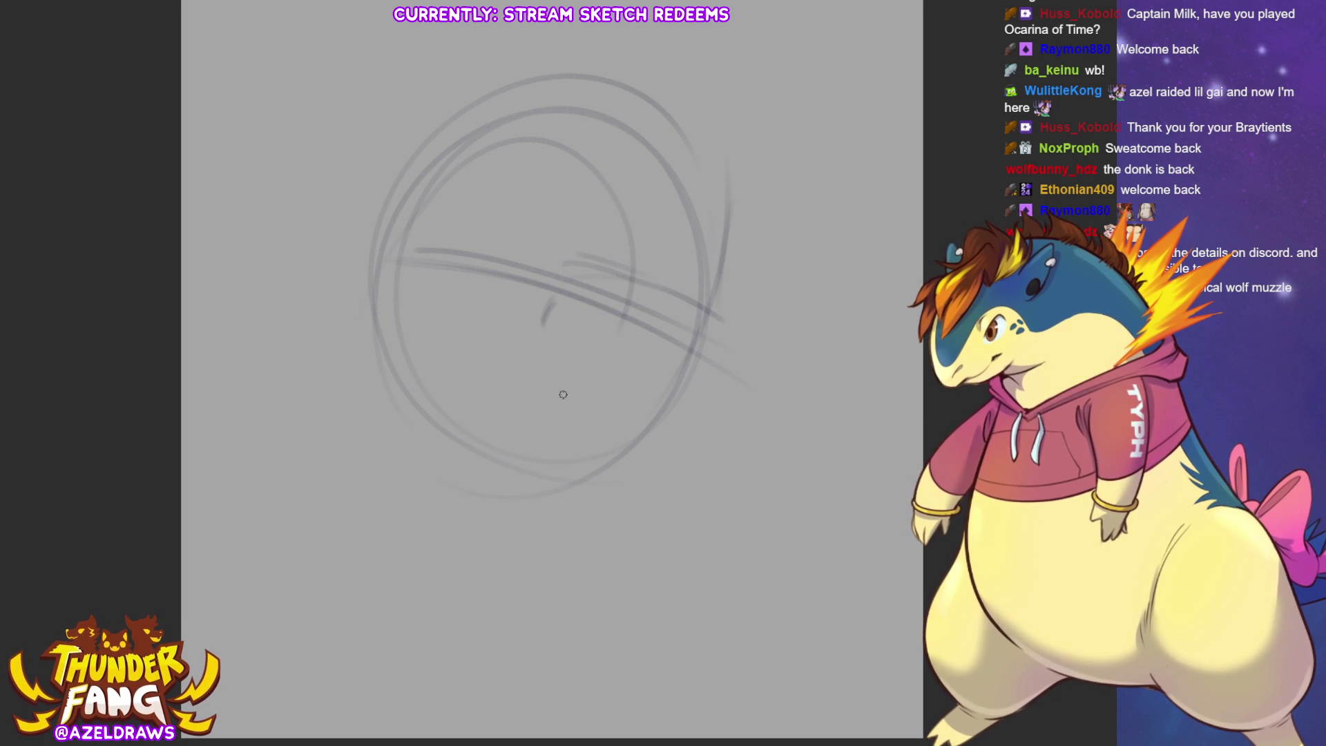
Sketch the long lower jaw line, the right face side, the upper muzzle curve and a peaked snarling lip.
{"action": "mouse_move", "coordinate": [594, 273]}
{"action": "left_mouse_down"}
{"action": "mouse_move", "coordinate": [525, 338]}
{"action": "mouse_move", "coordinate": [563, 397]}
{"action": "left_mouse_up"}
{"action": "left_click_drag", "start_coordinate": [487, 377], "coordinate": [704, 423]}
{"action": "left_click_drag", "start_coordinate": [711, 305], "coordinate": [704, 407]}
{"action": "mouse_move", "coordinate": [580, 283]}
{"action": "left_mouse_down"}
{"action": "mouse_move", "coordinate": [646, 345]}
{"action": "mouse_move", "coordinate": [683, 329]}
{"action": "left_mouse_up"}
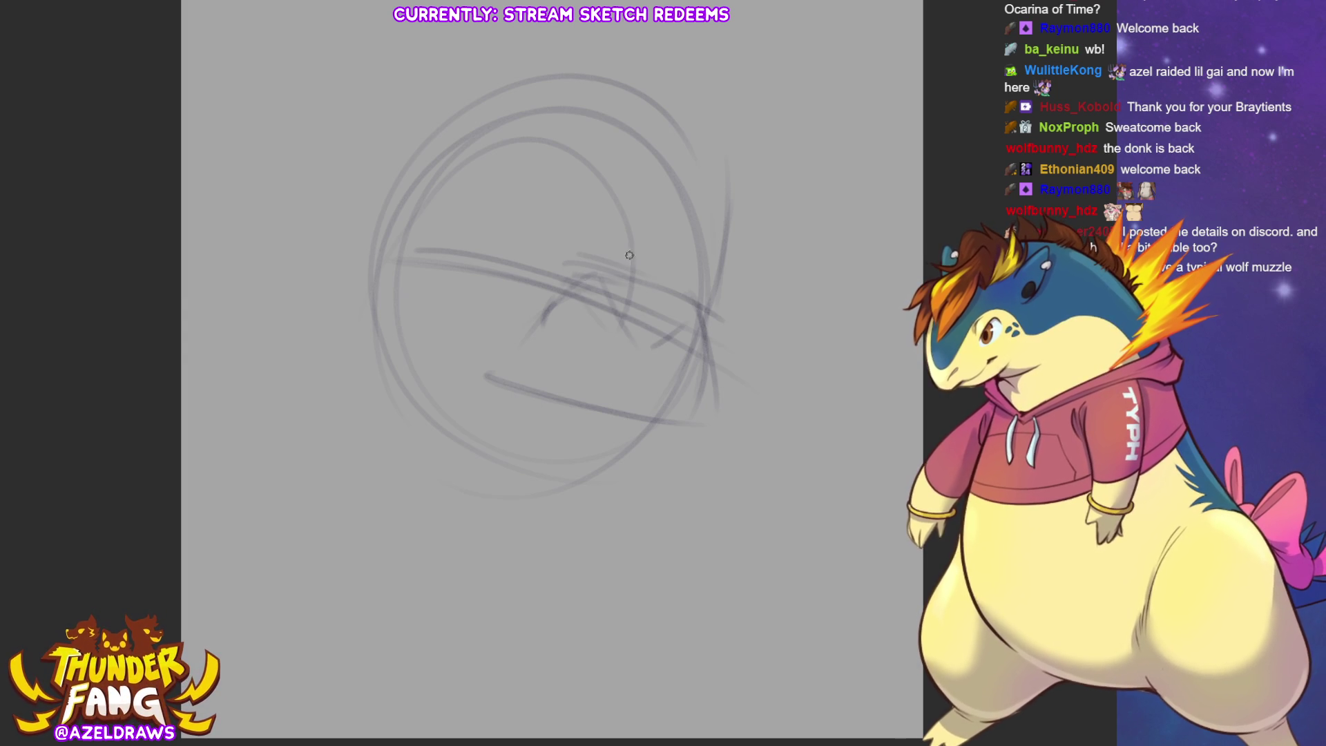
{"action": "left_click_drag", "start_coordinate": [514, 339], "coordinate": [544, 296]}
{"action": "left_click_drag", "start_coordinate": [492, 329], "coordinate": [513, 391]}
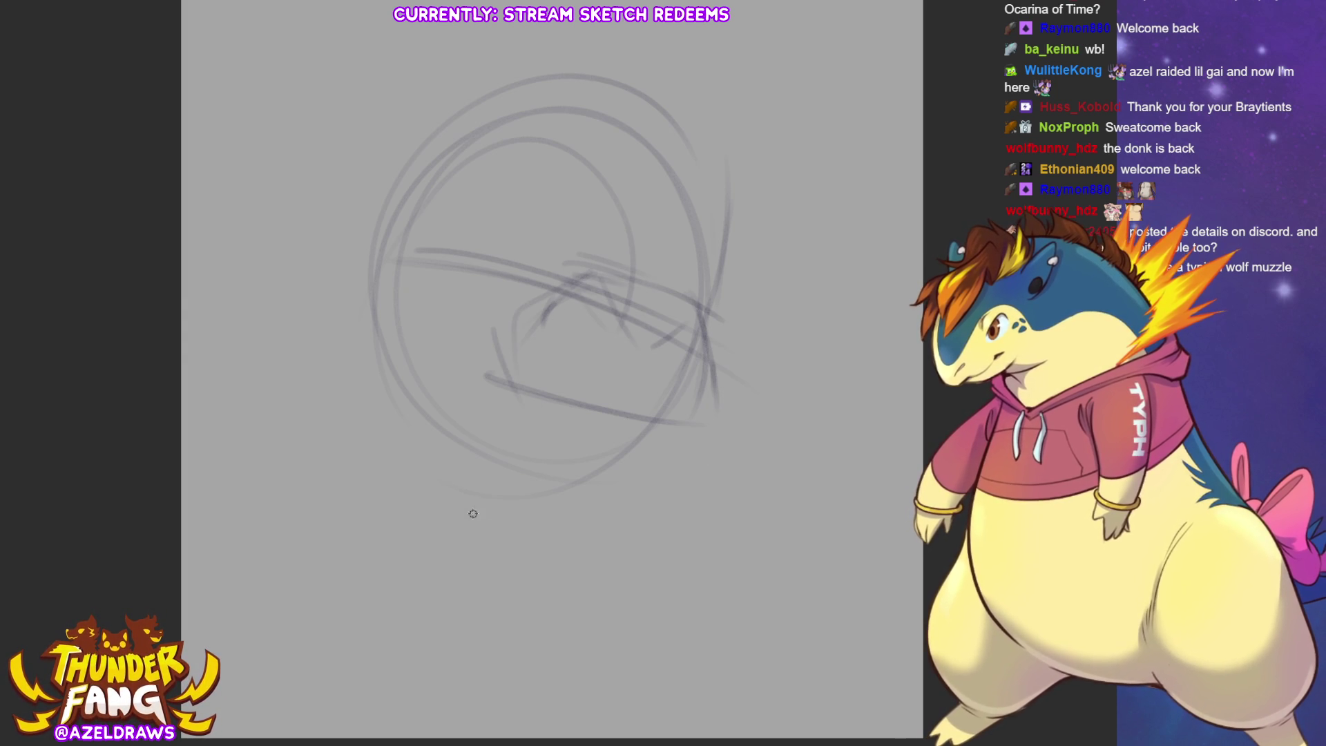
{"action": "mouse_move", "coordinate": [506, 372]}
{"action": "left_mouse_down"}
{"action": "mouse_move", "coordinate": [492, 336]}
{"action": "mouse_move", "coordinate": [432, 378]}
{"action": "mouse_move", "coordinate": [417, 433]}
{"action": "mouse_move", "coordinate": [452, 439]}
{"action": "mouse_move", "coordinate": [596, 557]}
{"action": "mouse_move", "coordinate": [601, 546]}
{"action": "left_mouse_up"}
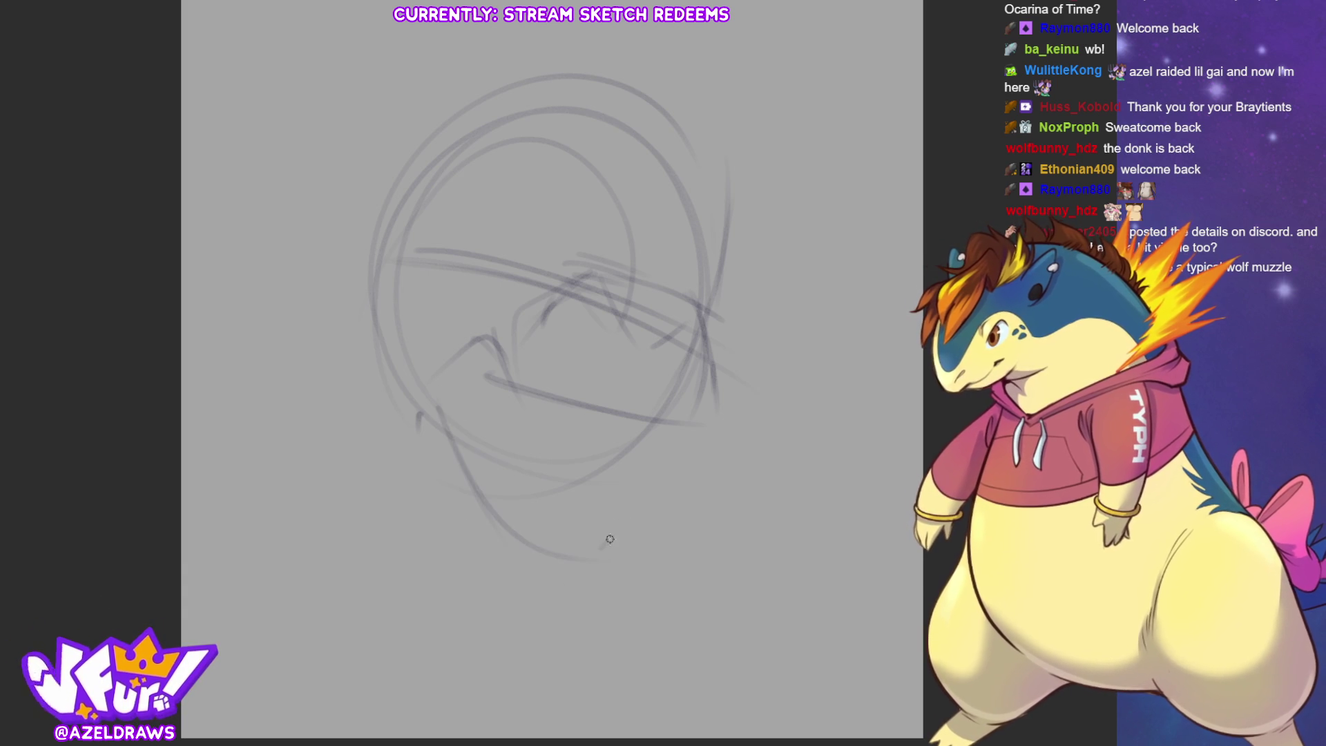
Sketch the right lower jaw, upper teeth line, chin edges, lower teeth and a left-jaw zigzag snarl.
{"action": "mouse_move", "coordinate": [680, 426]}
{"action": "left_mouse_down"}
{"action": "mouse_move", "coordinate": [636, 459]}
{"action": "mouse_move", "coordinate": [629, 483]}
{"action": "left_mouse_up"}
{"action": "mouse_move", "coordinate": [626, 525]}
{"action": "left_mouse_down"}
{"action": "mouse_move", "coordinate": [621, 478]}
{"action": "mouse_move", "coordinate": [613, 519]}
{"action": "left_mouse_up"}
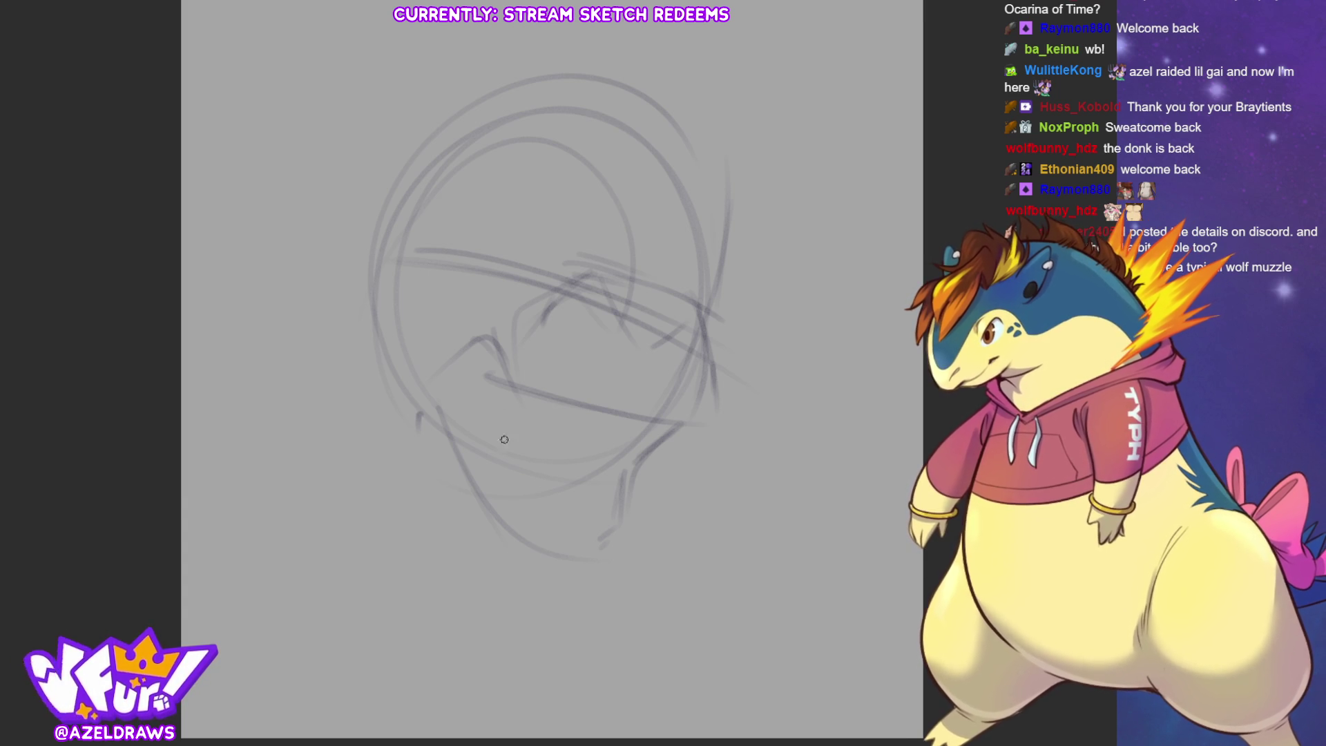
{"action": "mouse_move", "coordinate": [440, 413]}
{"action": "left_mouse_down"}
{"action": "mouse_move", "coordinate": [518, 408]}
{"action": "mouse_move", "coordinate": [546, 452]}
{"action": "mouse_move", "coordinate": [573, 440]}
{"action": "mouse_move", "coordinate": [630, 496]}
{"action": "left_mouse_up"}
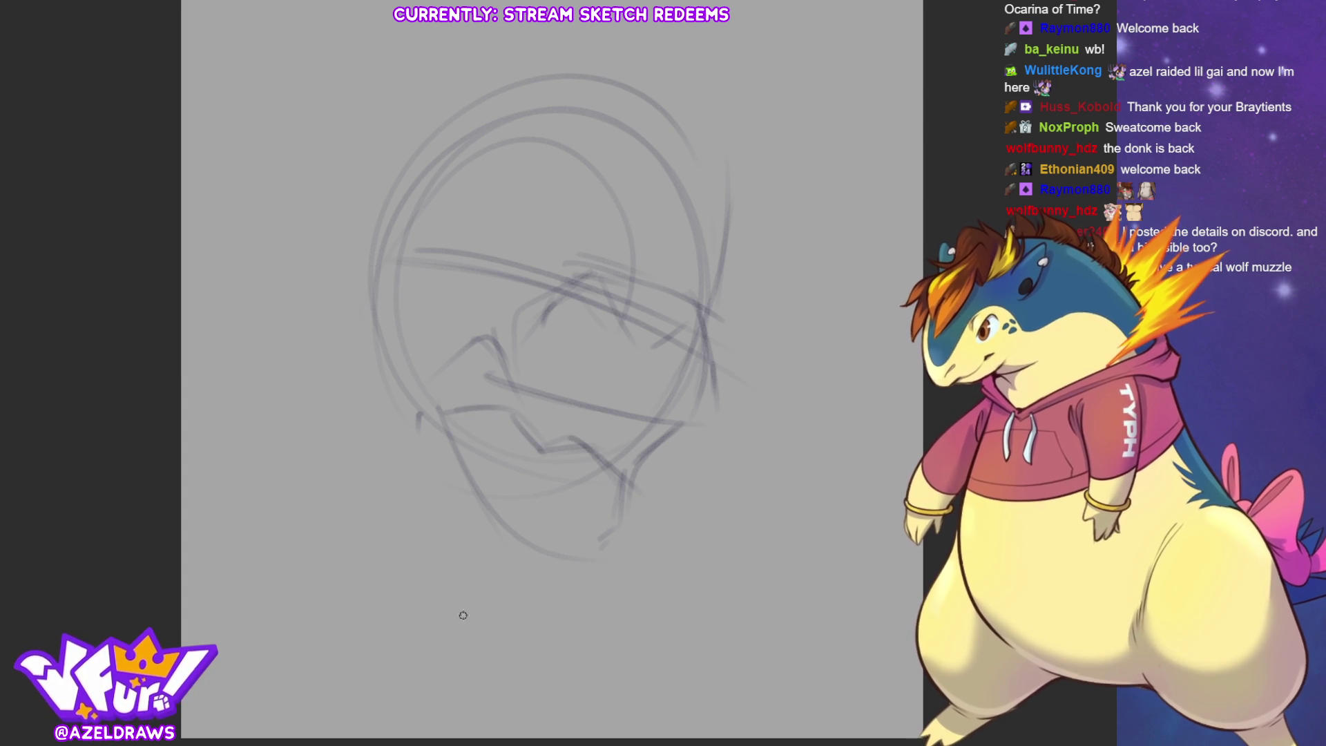
{"action": "mouse_move", "coordinate": [512, 500]}
{"action": "left_mouse_down"}
{"action": "mouse_move", "coordinate": [496, 526]}
{"action": "mouse_move", "coordinate": [528, 491]}
{"action": "mouse_move", "coordinate": [492, 549]}
{"action": "mouse_move", "coordinate": [530, 507]}
{"action": "mouse_move", "coordinate": [508, 514]}
{"action": "left_mouse_up"}
{"action": "mouse_move", "coordinate": [615, 544]}
{"action": "left_mouse_down"}
{"action": "mouse_move", "coordinate": [625, 525]}
{"action": "mouse_move", "coordinate": [599, 549]}
{"action": "mouse_move", "coordinate": [629, 556]}
{"action": "left_mouse_up"}
{"action": "left_click_drag", "start_coordinate": [544, 521], "coordinate": [611, 528]}
{"action": "left_click_drag", "start_coordinate": [506, 547], "coordinate": [604, 556]}
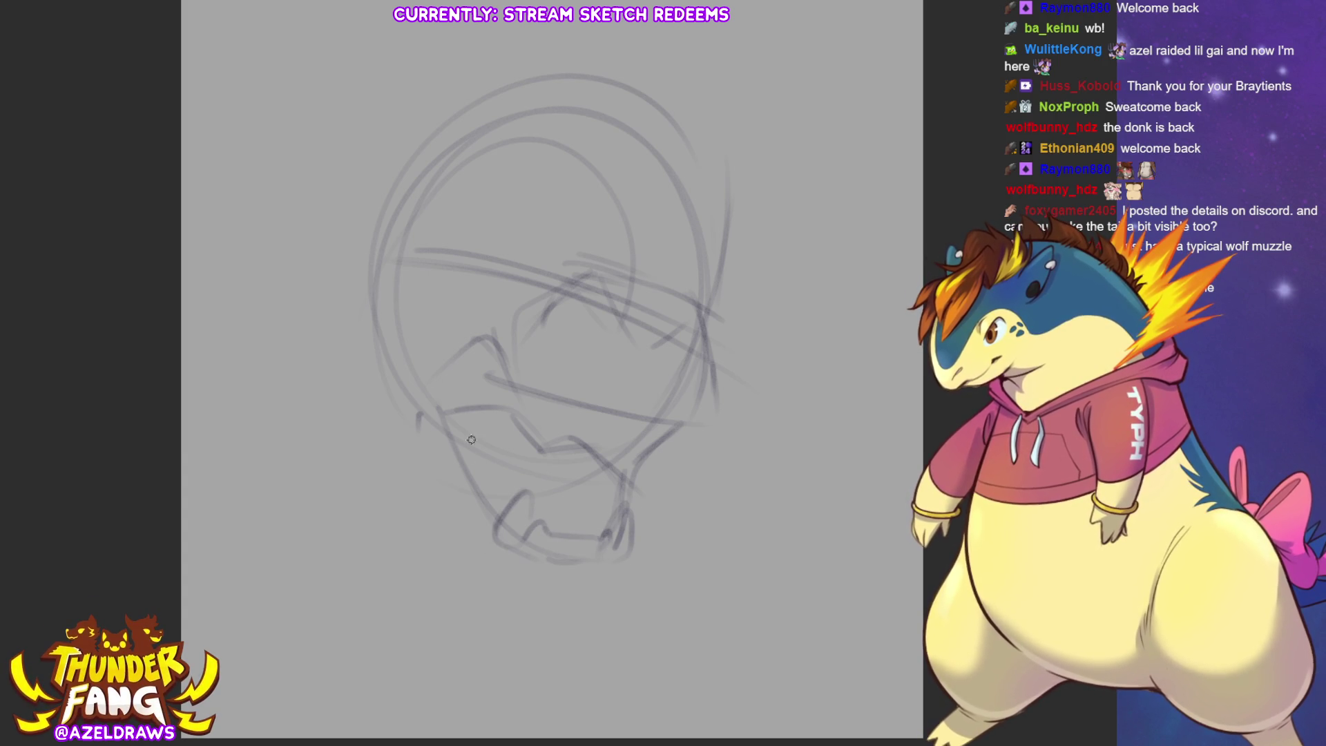
{"action": "mouse_move", "coordinate": [450, 440]}
{"action": "left_mouse_down"}
{"action": "mouse_move", "coordinate": [481, 435]}
{"action": "mouse_move", "coordinate": [480, 510]}
{"action": "left_mouse_up"}
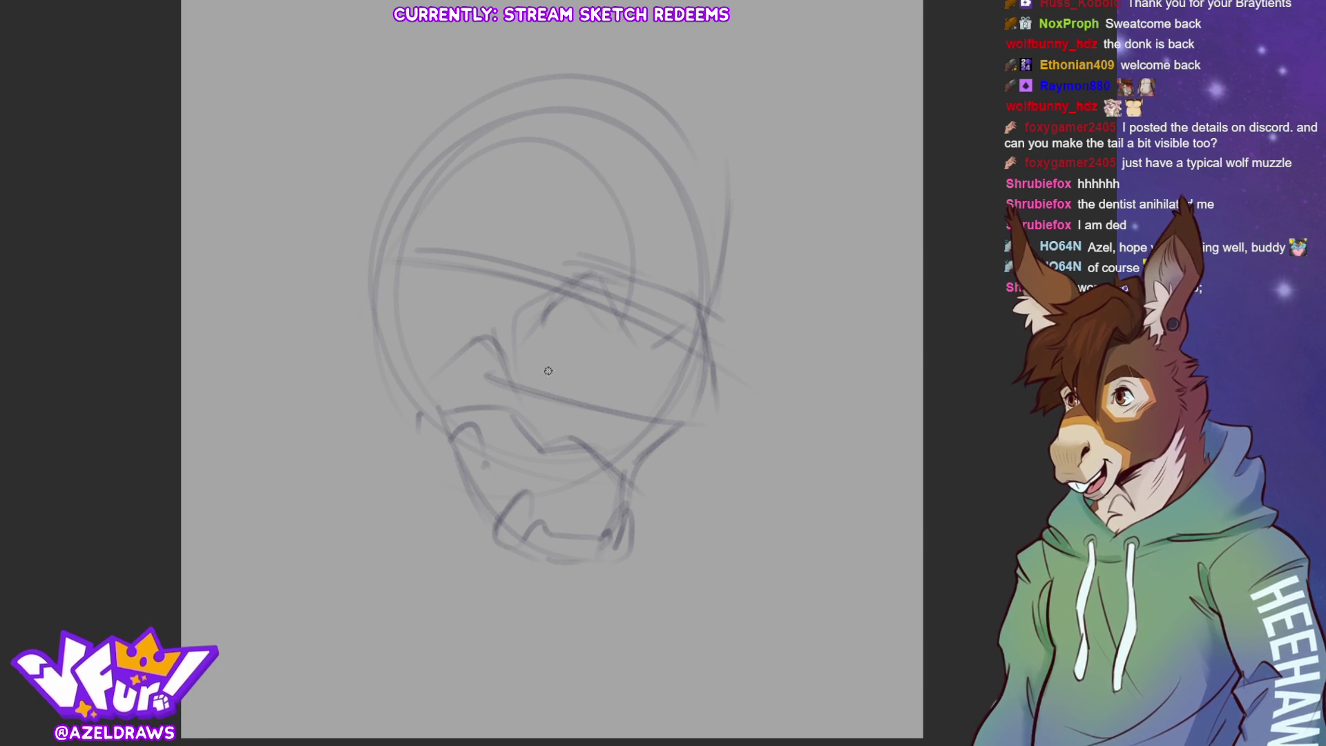
{"action": "mouse_move", "coordinate": [597, 296]}
{"action": "left_mouse_down"}
{"action": "mouse_move", "coordinate": [626, 273]}
{"action": "mouse_move", "coordinate": [684, 283]}
{"action": "mouse_move", "coordinate": [710, 307]}
{"action": "mouse_move", "coordinate": [681, 349]}
{"action": "left_mouse_up"}
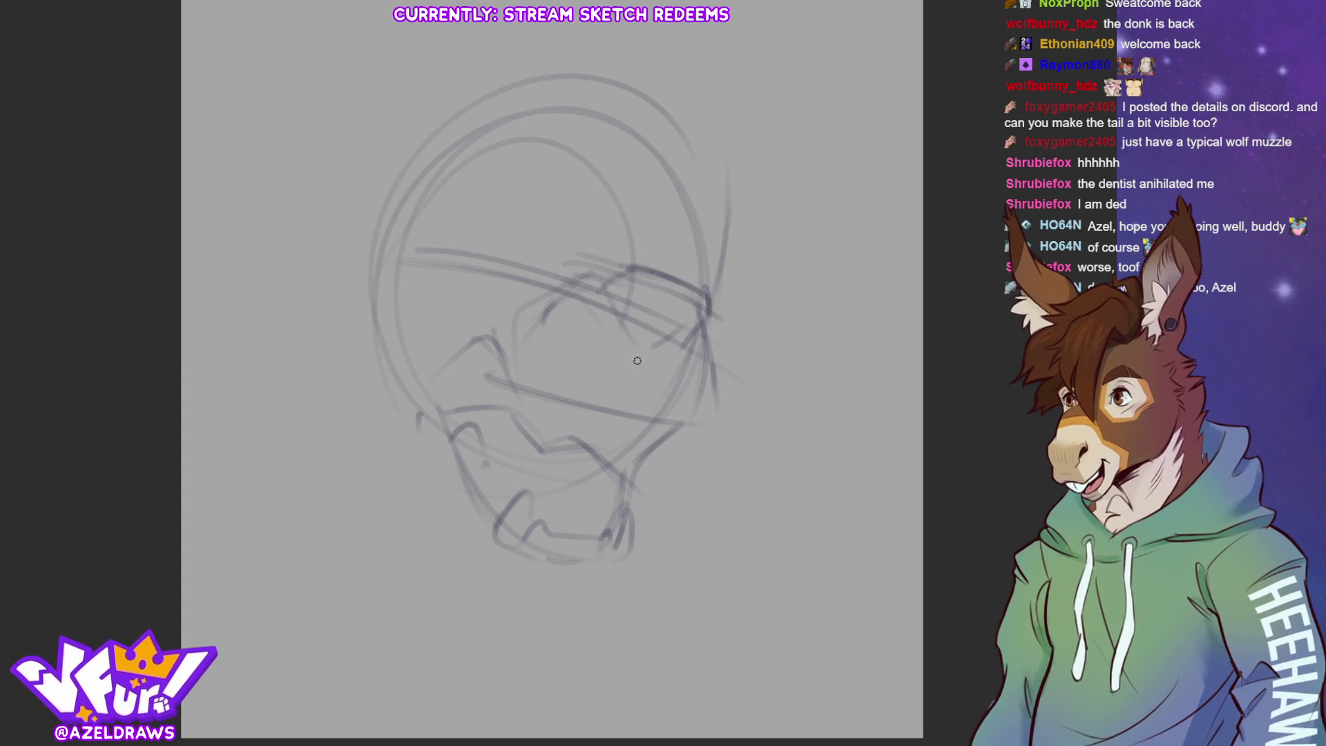
Outline the cheek and eye contours, hatch around the eye, and draw the brow line above it.
{"action": "left_click_drag", "start_coordinate": [637, 366], "coordinate": [694, 335]}
{"action": "left_click_drag", "start_coordinate": [591, 288], "coordinate": [656, 363]}
{"action": "mouse_move", "coordinate": [703, 297]}
{"action": "left_mouse_down"}
{"action": "mouse_move", "coordinate": [713, 331]}
{"action": "mouse_move", "coordinate": [686, 337]}
{"action": "left_mouse_up"}
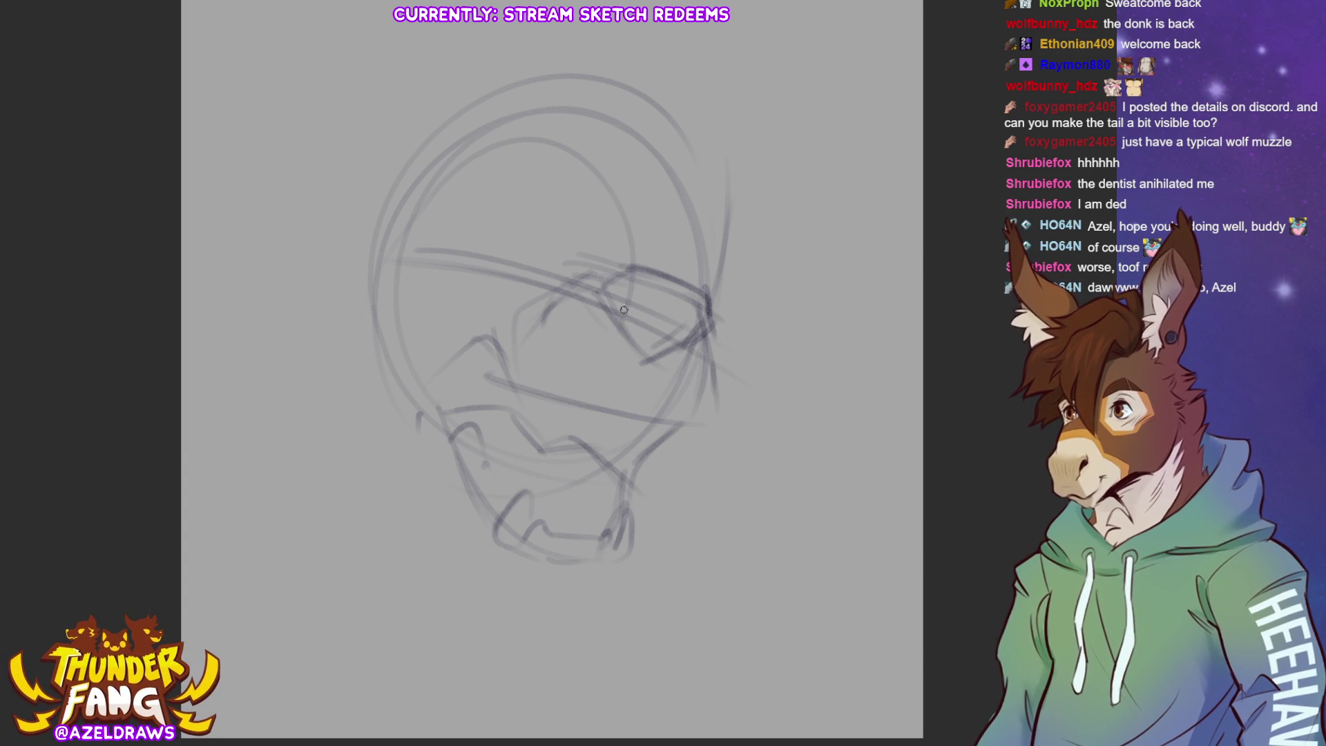
{"action": "left_click_drag", "start_coordinate": [694, 312], "coordinate": [652, 355]}
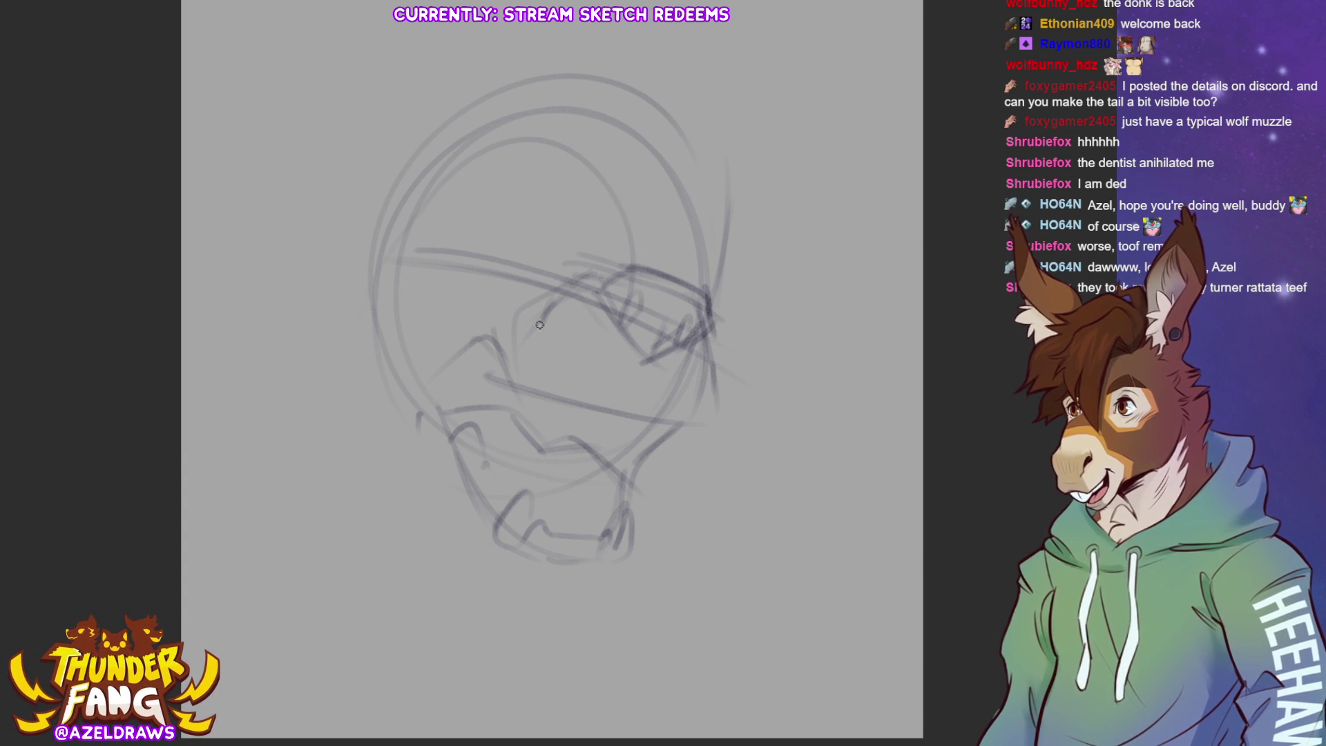
{"action": "left_click_drag", "start_coordinate": [595, 268], "coordinate": [655, 265]}
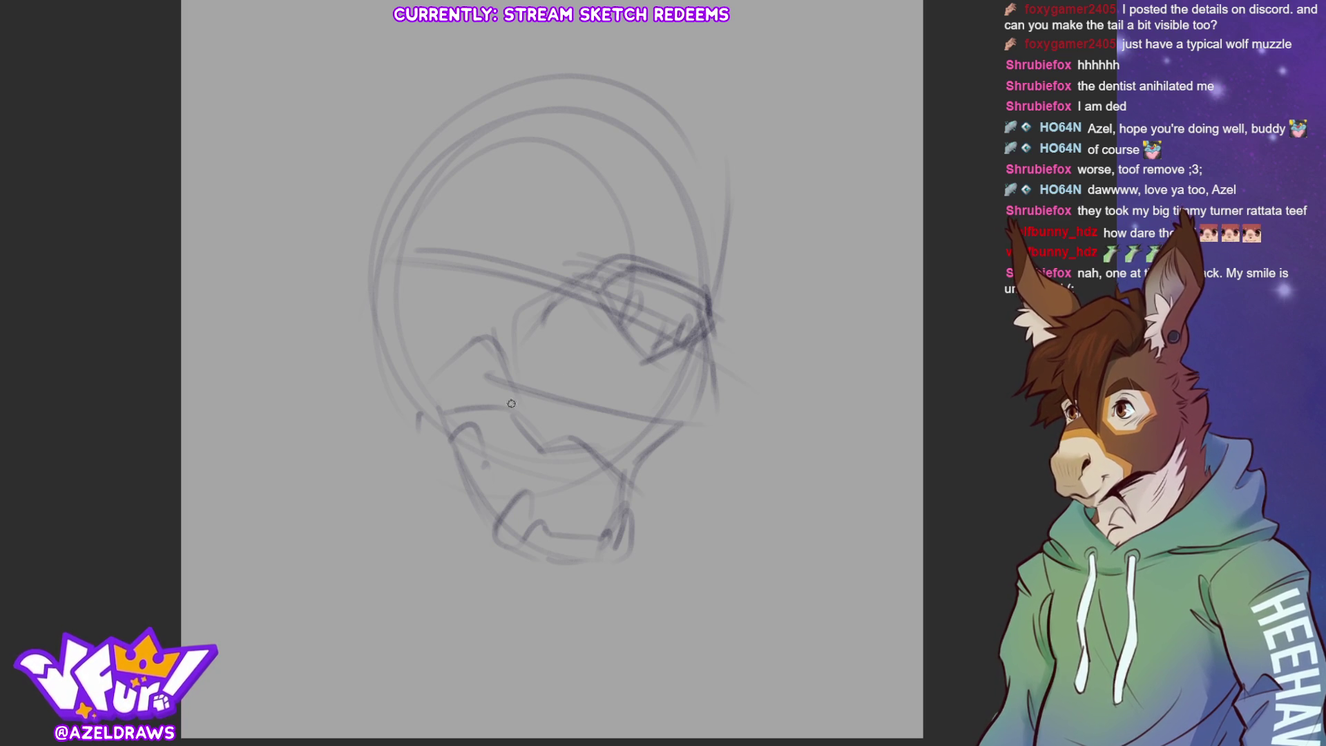
Redraw the jaw line and back of the head, the snarling upper lip, and jagged fangs in the mouth.
{"action": "mouse_move", "coordinate": [521, 401]}
{"action": "left_mouse_down"}
{"action": "mouse_move", "coordinate": [650, 415]}
{"action": "mouse_move", "coordinate": [683, 438]}
{"action": "left_mouse_up"}
{"action": "left_click_drag", "start_coordinate": [715, 323], "coordinate": [722, 412]}
{"action": "left_click_drag", "start_coordinate": [662, 345], "coordinate": [639, 382]}
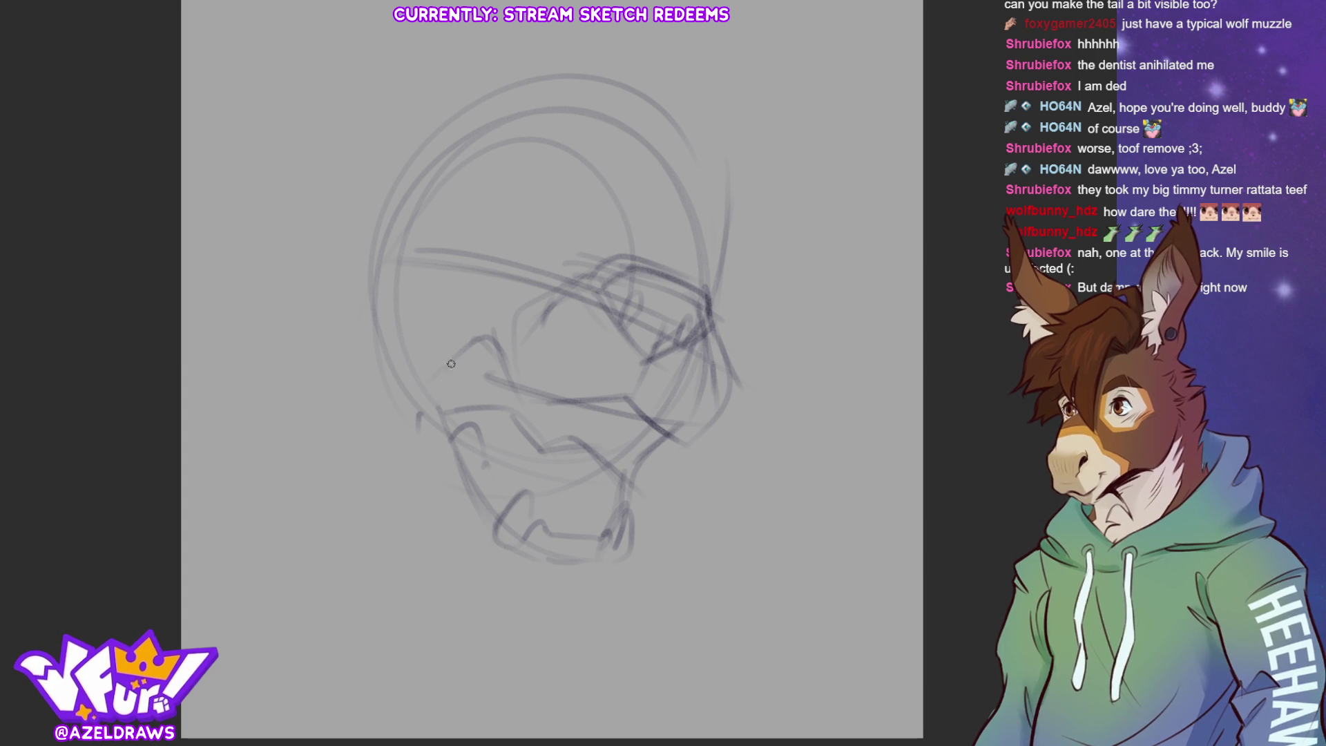
{"action": "mouse_move", "coordinate": [454, 338]}
{"action": "left_mouse_down"}
{"action": "mouse_move", "coordinate": [498, 347]}
{"action": "mouse_move", "coordinate": [435, 404]}
{"action": "left_mouse_up"}
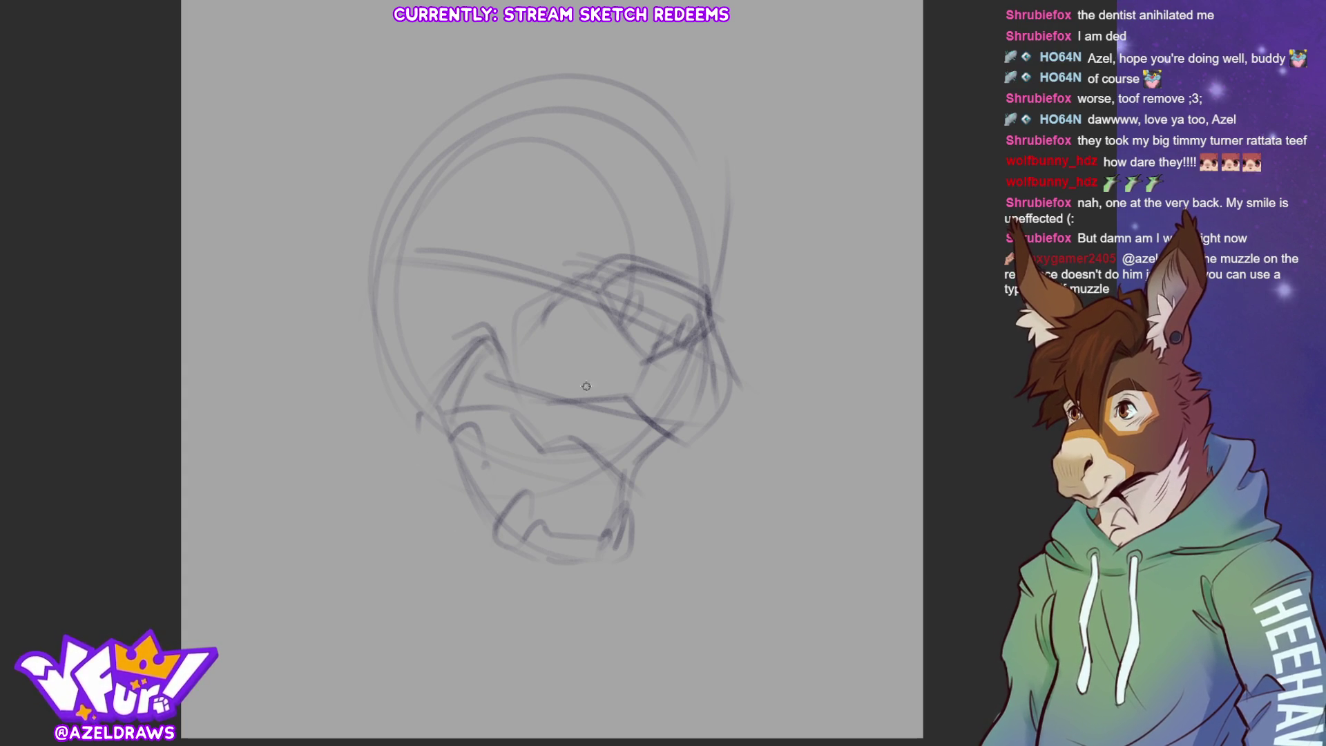
{"action": "left_click_drag", "start_coordinate": [549, 406], "coordinate": [630, 431]}
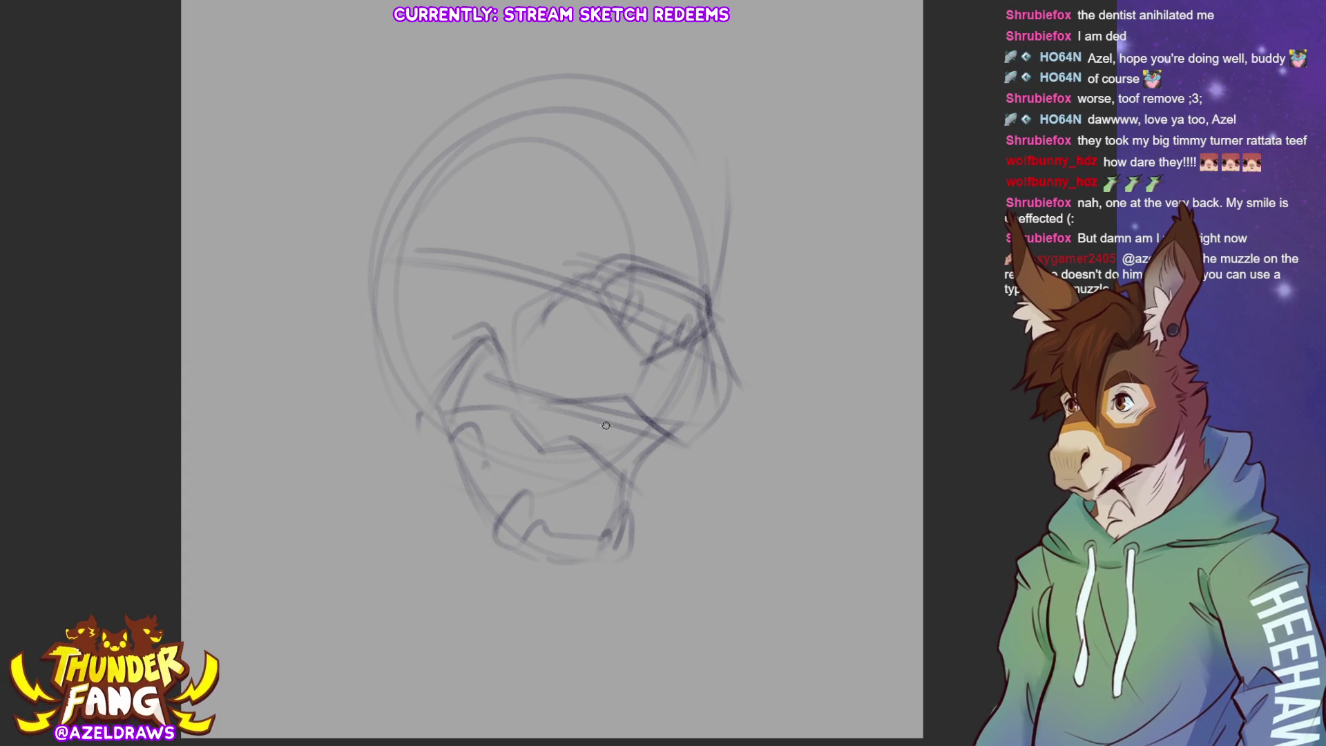
{"action": "mouse_move", "coordinate": [518, 402]}
{"action": "left_mouse_down"}
{"action": "mouse_move", "coordinate": [522, 442]}
{"action": "mouse_move", "coordinate": [555, 405]}
{"action": "left_mouse_up"}
{"action": "mouse_move", "coordinate": [664, 437]}
{"action": "left_mouse_down"}
{"action": "mouse_move", "coordinate": [648, 481]}
{"action": "mouse_move", "coordinate": [679, 448]}
{"action": "left_mouse_up"}
{"action": "mouse_move", "coordinate": [560, 402]}
{"action": "left_mouse_down"}
{"action": "mouse_move", "coordinate": [560, 428]}
{"action": "mouse_move", "coordinate": [657, 442]}
{"action": "left_mouse_up"}
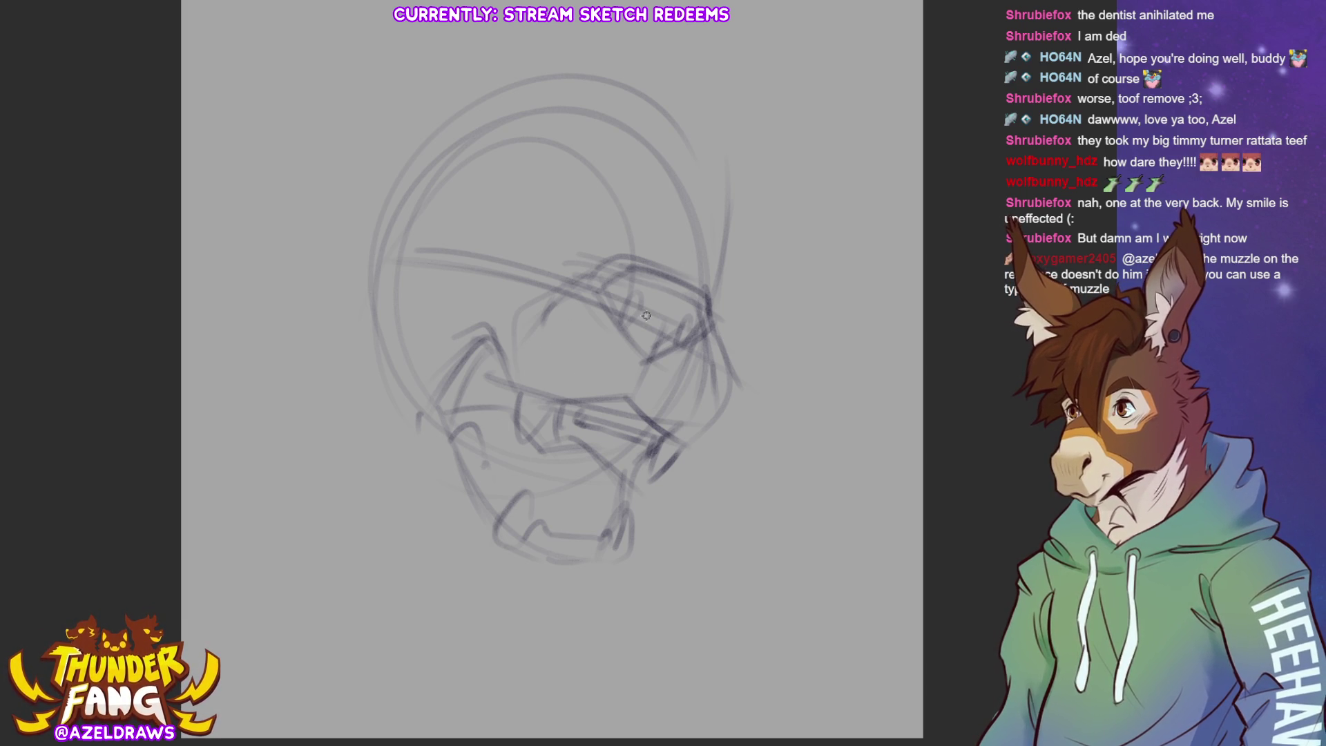
Add muzzle-top arcs, the under-jaw curve, the cheek line, the nose and a darker arching brow.
{"action": "left_click_drag", "start_coordinate": [542, 263], "coordinate": [661, 258]}
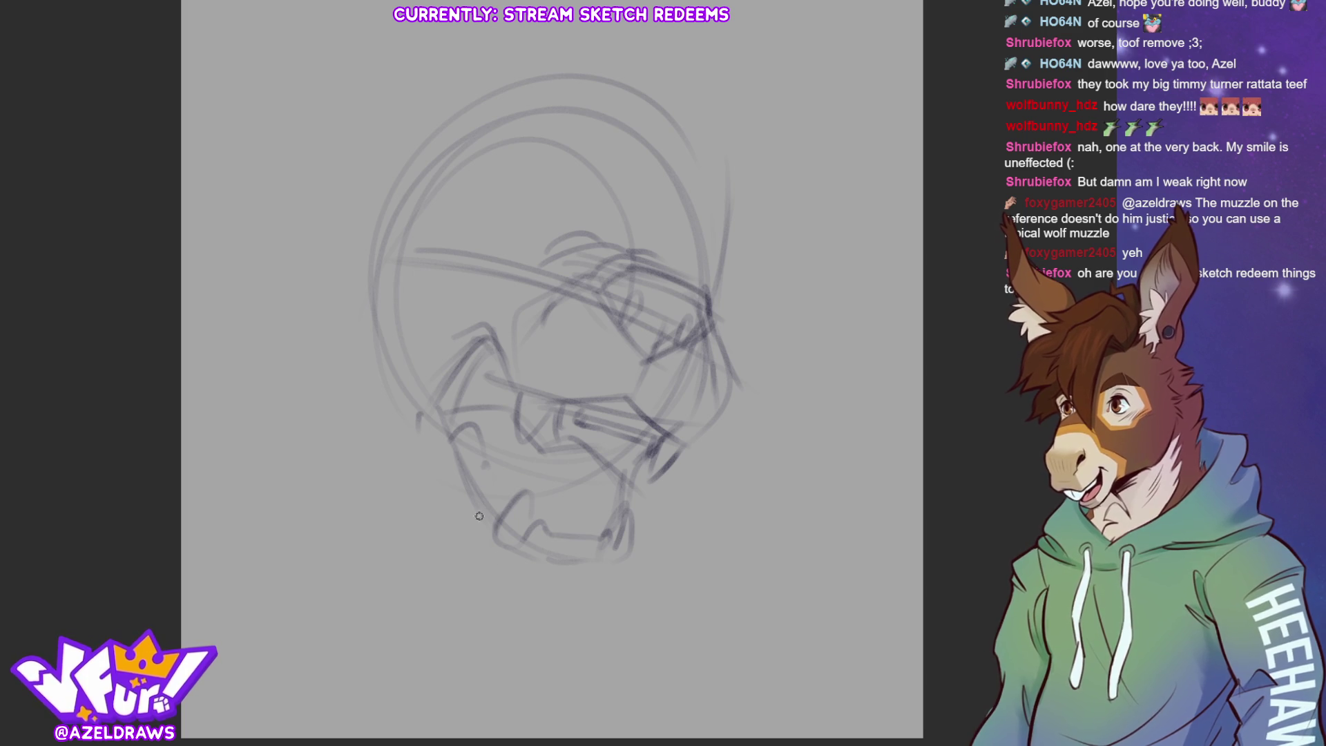
{"action": "mouse_move", "coordinate": [469, 549]}
{"action": "left_mouse_down"}
{"action": "mouse_move", "coordinate": [501, 598]}
{"action": "mouse_move", "coordinate": [561, 605]}
{"action": "mouse_move", "coordinate": [611, 561]}
{"action": "left_mouse_up"}
{"action": "left_click_drag", "start_coordinate": [412, 453], "coordinate": [473, 546]}
{"action": "left_click_drag", "start_coordinate": [548, 329], "coordinate": [595, 363]}
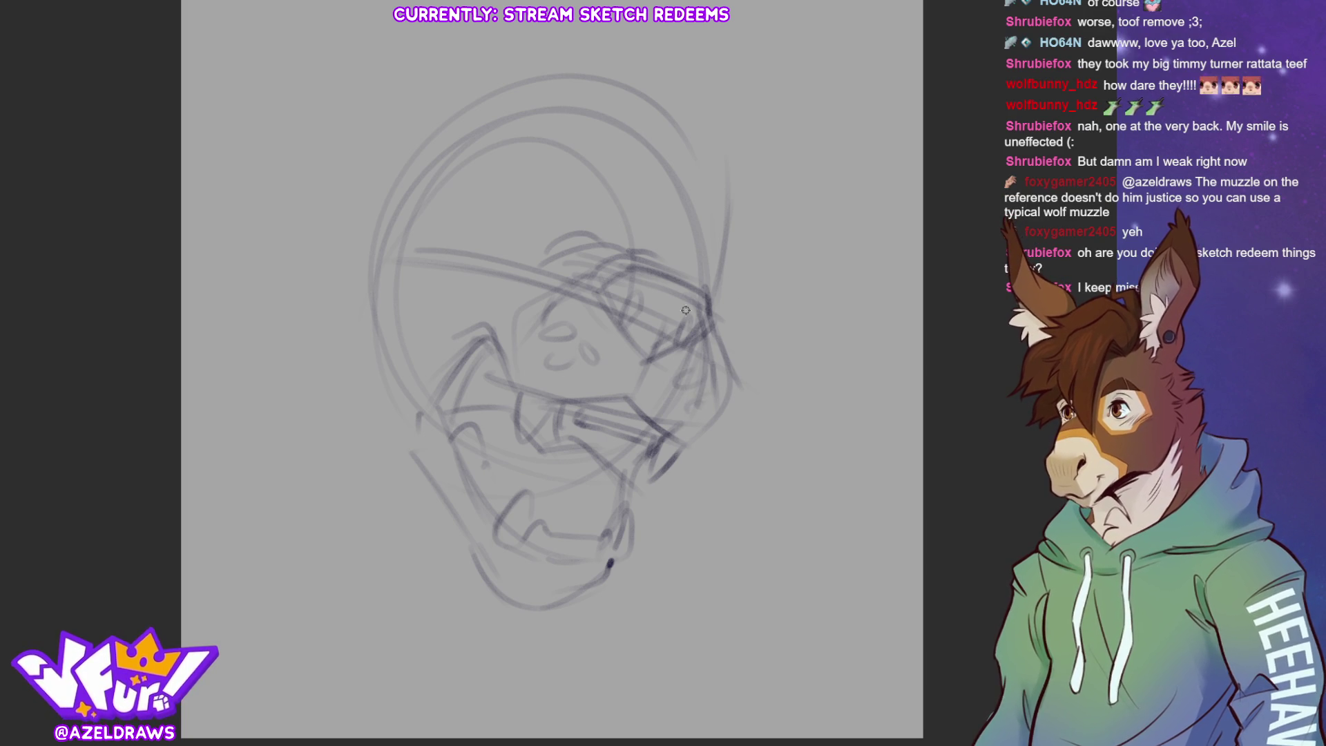
{"action": "mouse_move", "coordinate": [495, 265]}
{"action": "left_mouse_down"}
{"action": "mouse_move", "coordinate": [556, 249]}
{"action": "mouse_move", "coordinate": [587, 270]}
{"action": "left_mouse_up"}
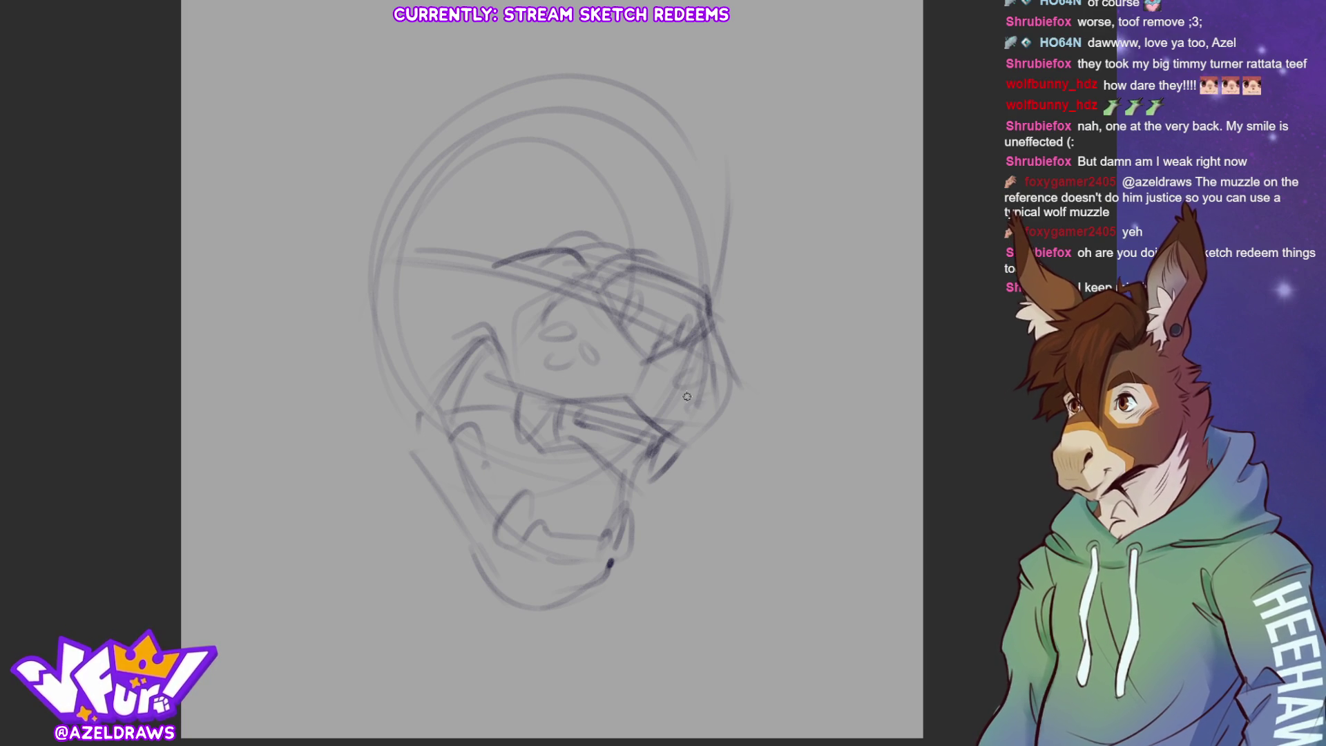
{"action": "left_click_drag", "start_coordinate": [708, 322], "coordinate": [730, 337]}
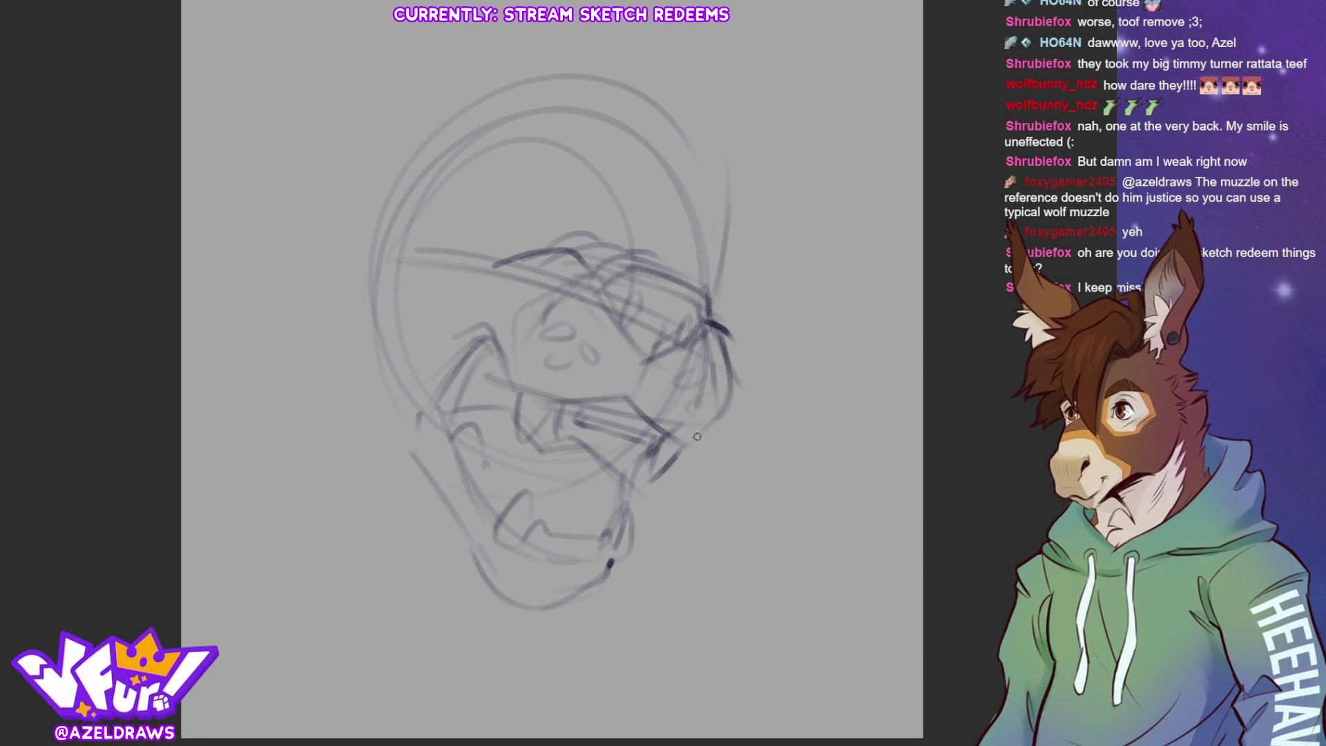
{"action": "mouse_move", "coordinate": [614, 262]}
{"action": "left_mouse_down"}
{"action": "mouse_move", "coordinate": [715, 314]}
{"action": "mouse_move", "coordinate": [680, 344]}
{"action": "left_mouse_up"}
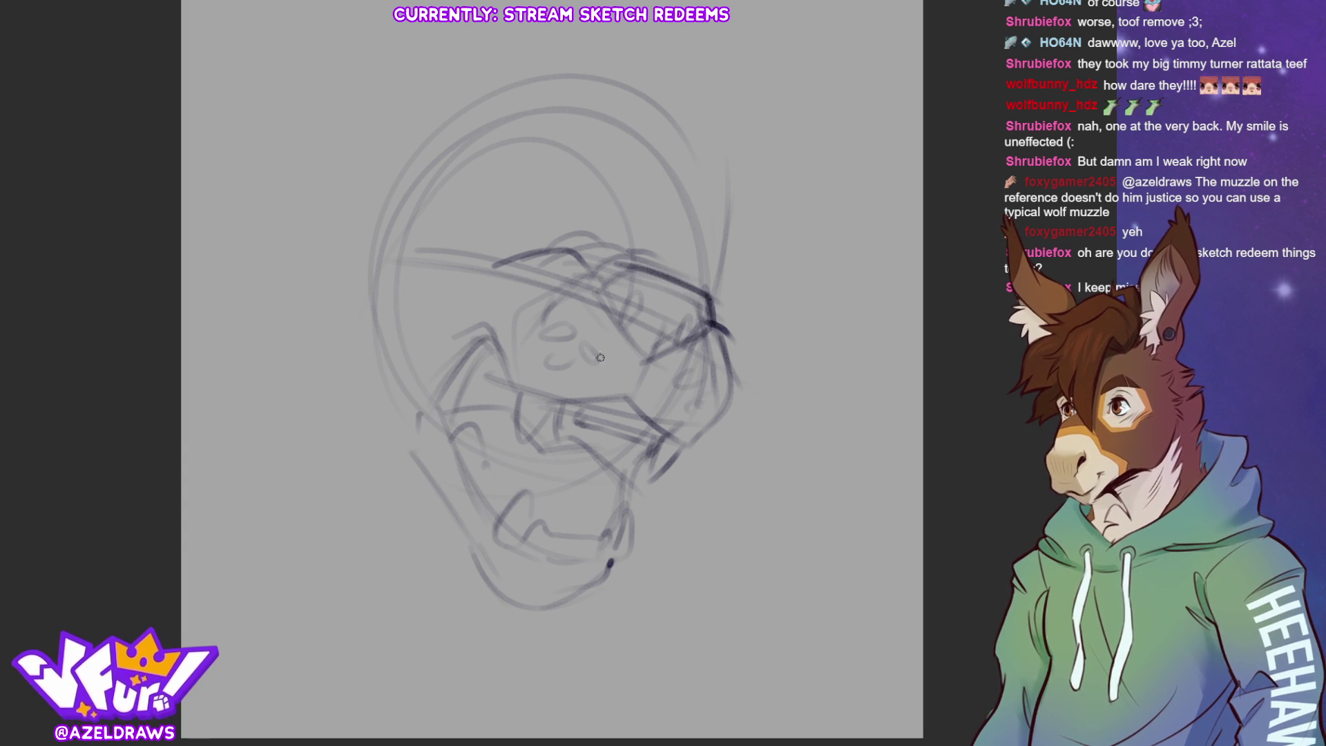
Draw the dark near eye plus the upper-left and right eyes, undoing an accidental fill around the left eye.
{"action": "mouse_move", "coordinate": [599, 298]}
{"action": "left_mouse_down"}
{"action": "mouse_move", "coordinate": [642, 304]}
{"action": "mouse_move", "coordinate": [621, 319]}
{"action": "mouse_move", "coordinate": [691, 321]}
{"action": "mouse_move", "coordinate": [680, 344]}
{"action": "mouse_move", "coordinate": [698, 337]}
{"action": "mouse_move", "coordinate": [673, 347]}
{"action": "left_mouse_up"}
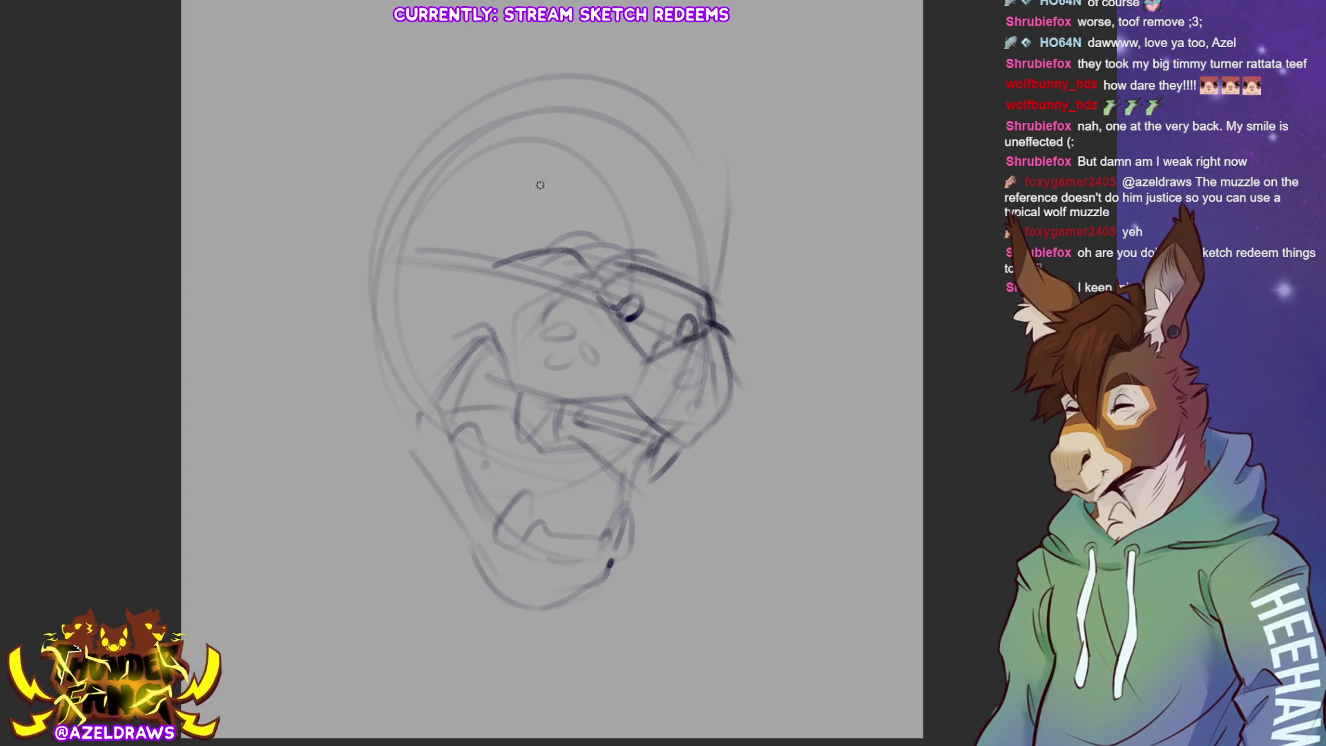
{"action": "mouse_move", "coordinate": [552, 235]}
{"action": "left_mouse_down"}
{"action": "mouse_move", "coordinate": [528, 205]}
{"action": "mouse_move", "coordinate": [570, 167]}
{"action": "mouse_move", "coordinate": [592, 187]}
{"action": "left_mouse_up"}
{"action": "mouse_move", "coordinate": [668, 249]}
{"action": "left_mouse_down"}
{"action": "mouse_move", "coordinate": [656, 262]}
{"action": "mouse_move", "coordinate": [697, 228]}
{"action": "mouse_move", "coordinate": [669, 272]}
{"action": "left_mouse_up"}
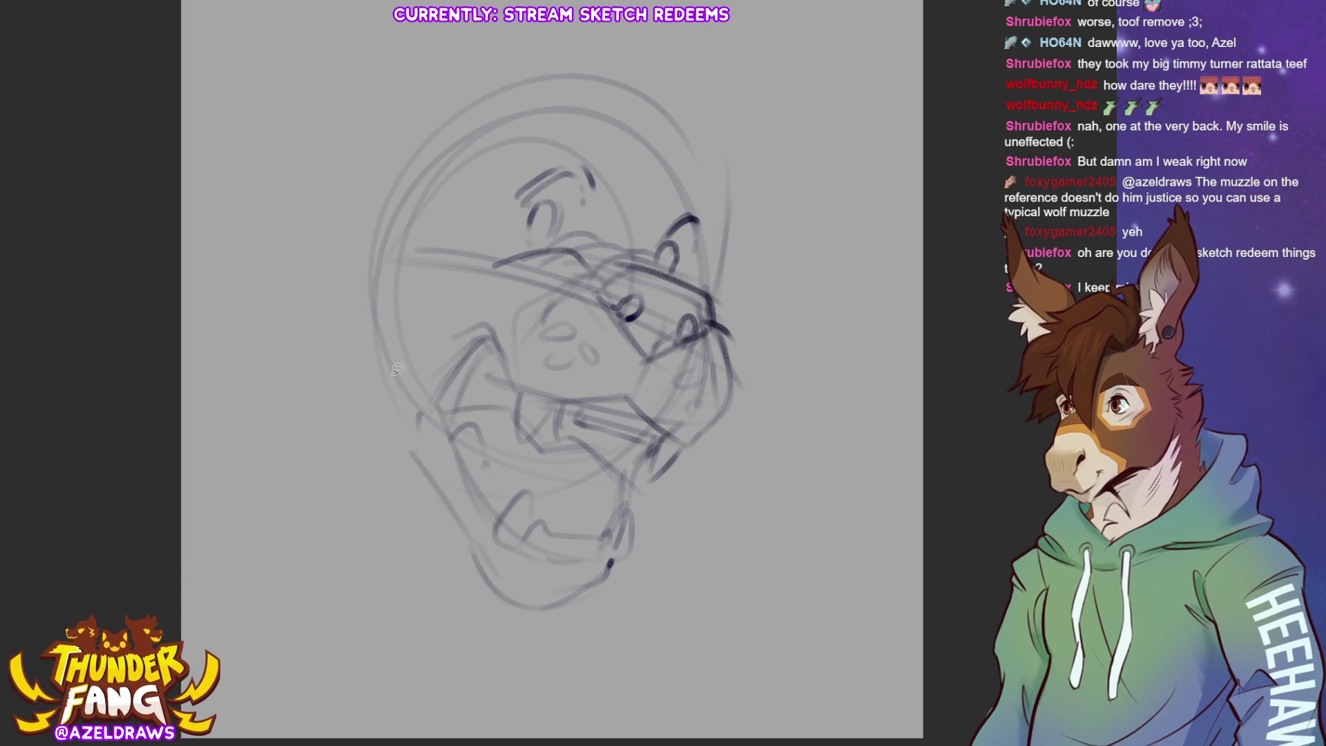
{"action": "mouse_move", "coordinate": [528, 174]}
{"action": "left_mouse_down"}
{"action": "mouse_move", "coordinate": [514, 249]}
{"action": "mouse_move", "coordinate": [599, 204]}
{"action": "mouse_move", "coordinate": [513, 202]}
{"action": "mouse_move", "coordinate": [519, 251]}
{"action": "mouse_move", "coordinate": [595, 188]}
{"action": "mouse_move", "coordinate": [512, 166]}
{"action": "mouse_move", "coordinate": [460, 118]}
{"action": "left_mouse_up"}
{"action": "key", "text": "ctrl+z"}
Enlarge the left eye and reshape the right eye with Transform, clearing each selection.
{"action": "left_click", "coordinate": [607, 277]}
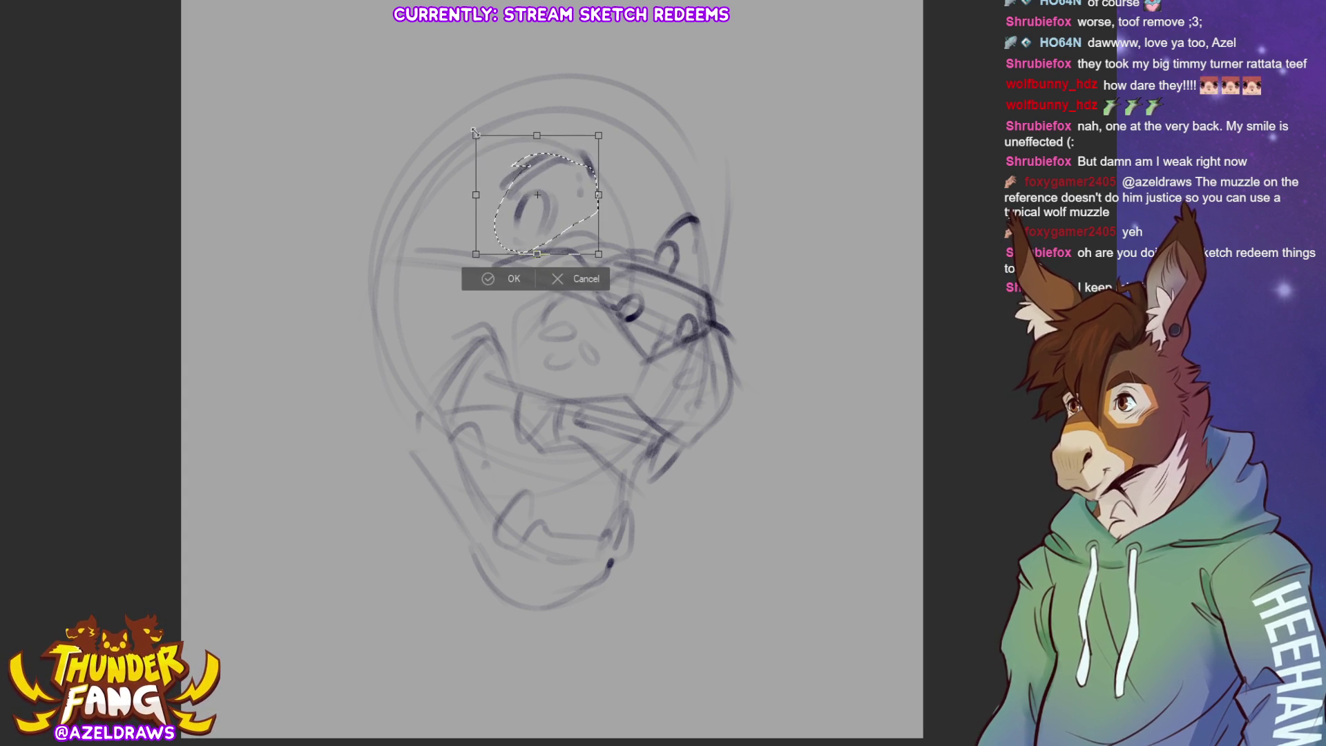
{"action": "key", "text": "Return"}
{"action": "left_click", "coordinate": [404, 280]}
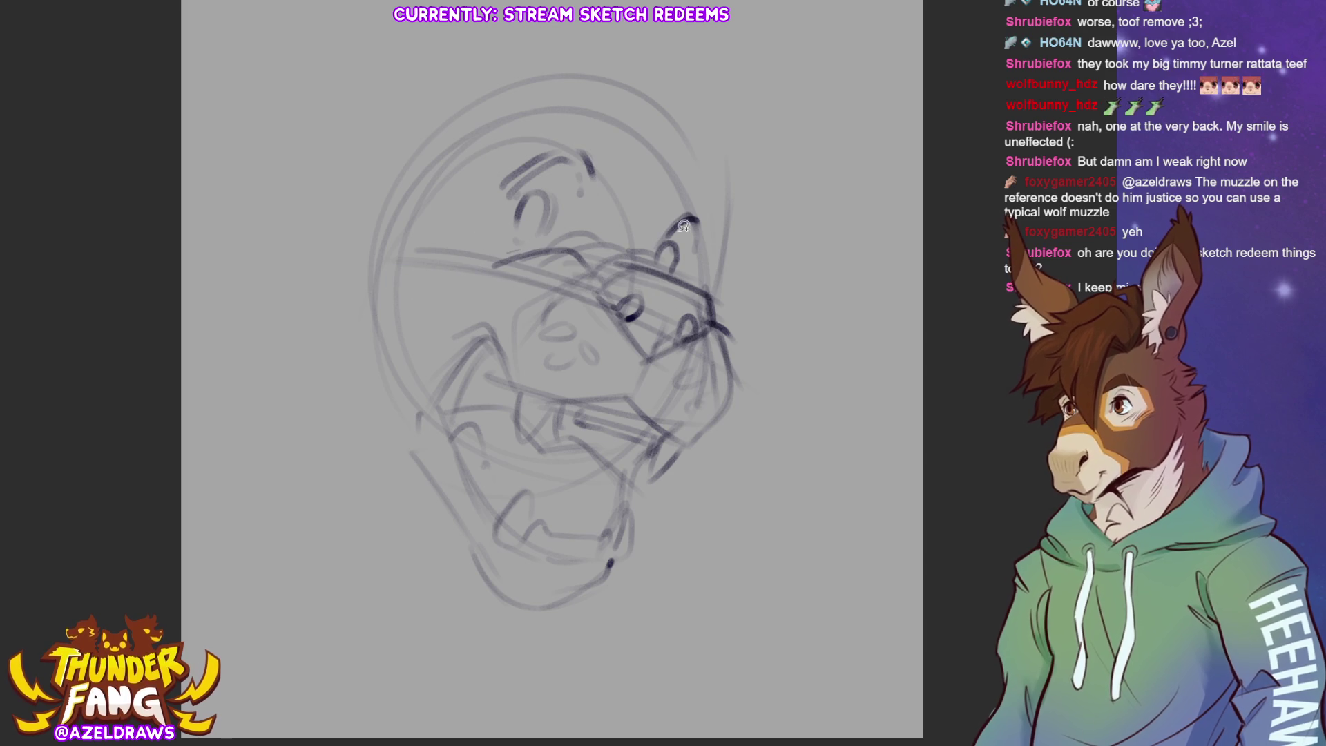
{"action": "mouse_move", "coordinate": [689, 202]}
{"action": "left_mouse_down"}
{"action": "mouse_move", "coordinate": [664, 219]}
{"action": "mouse_move", "coordinate": [689, 199]}
{"action": "left_mouse_up"}
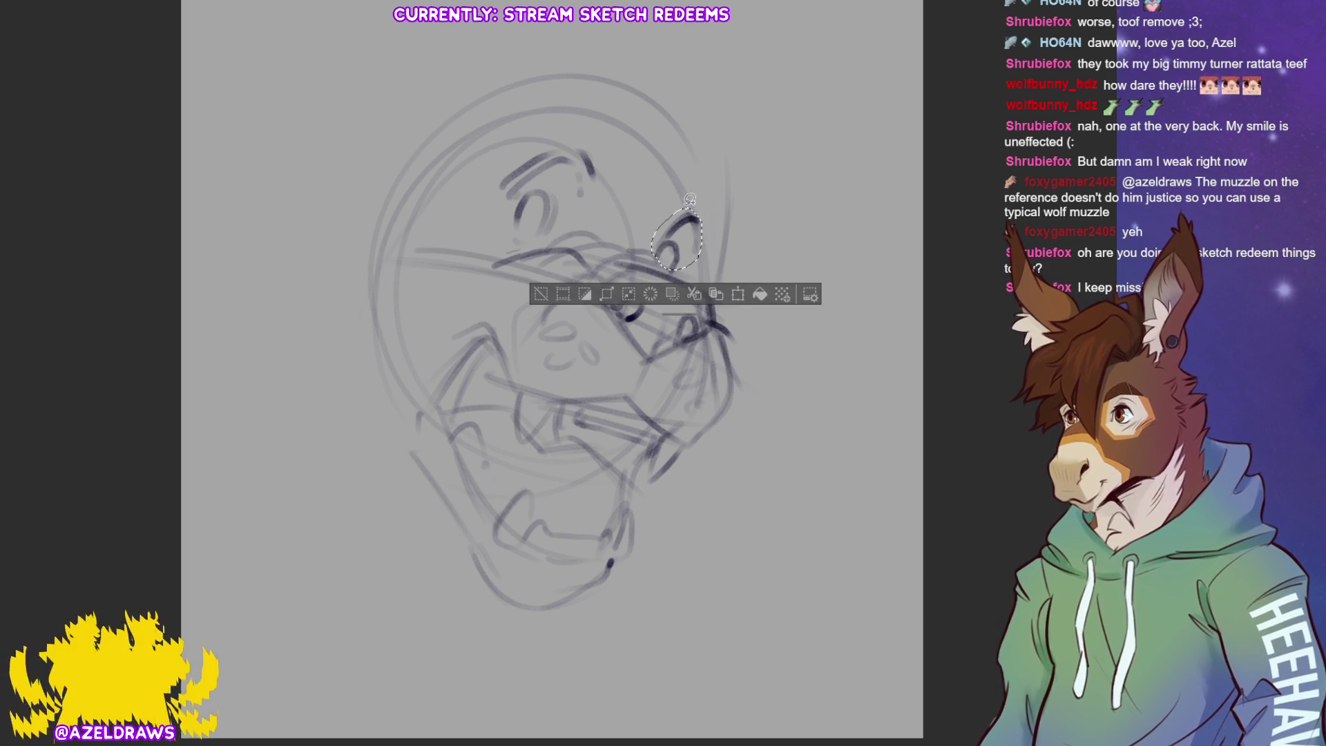
{"action": "left_click", "coordinate": [736, 295]}
{"action": "left_click", "coordinate": [649, 294]}
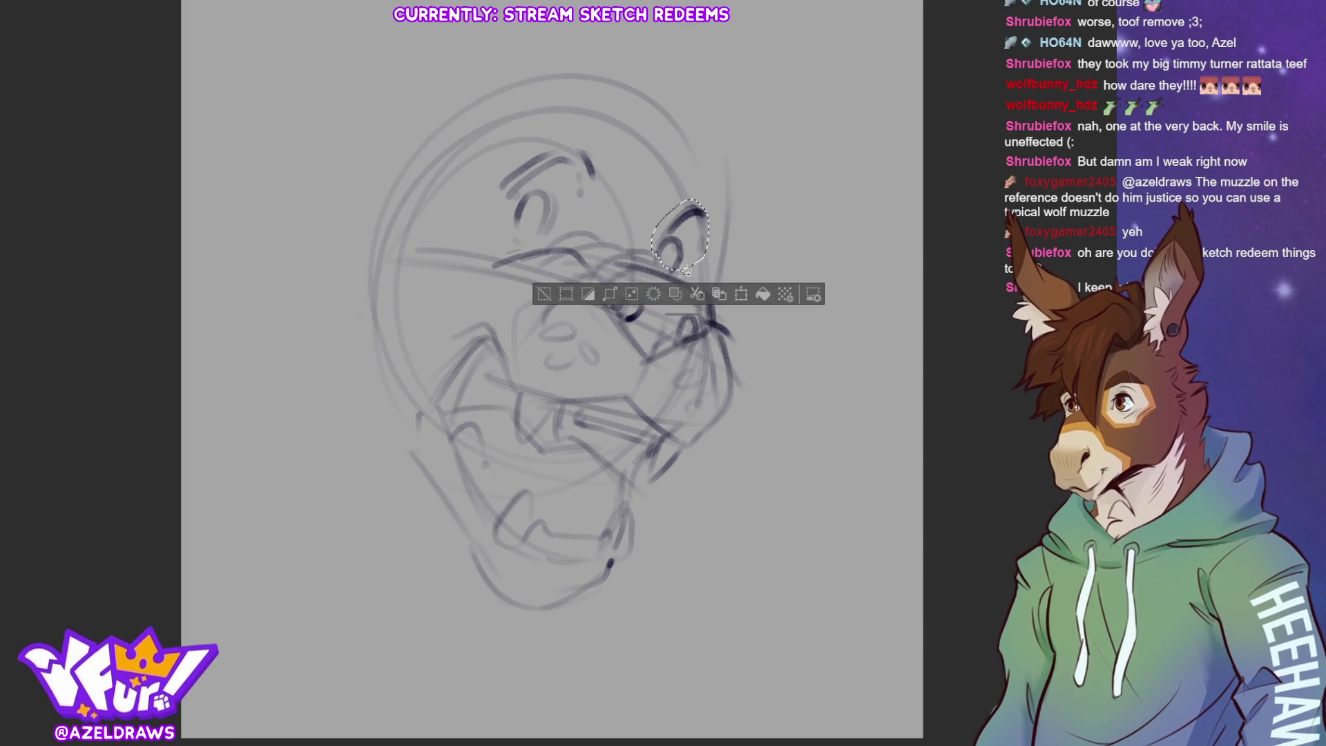
{"action": "left_click", "coordinate": [537, 290]}
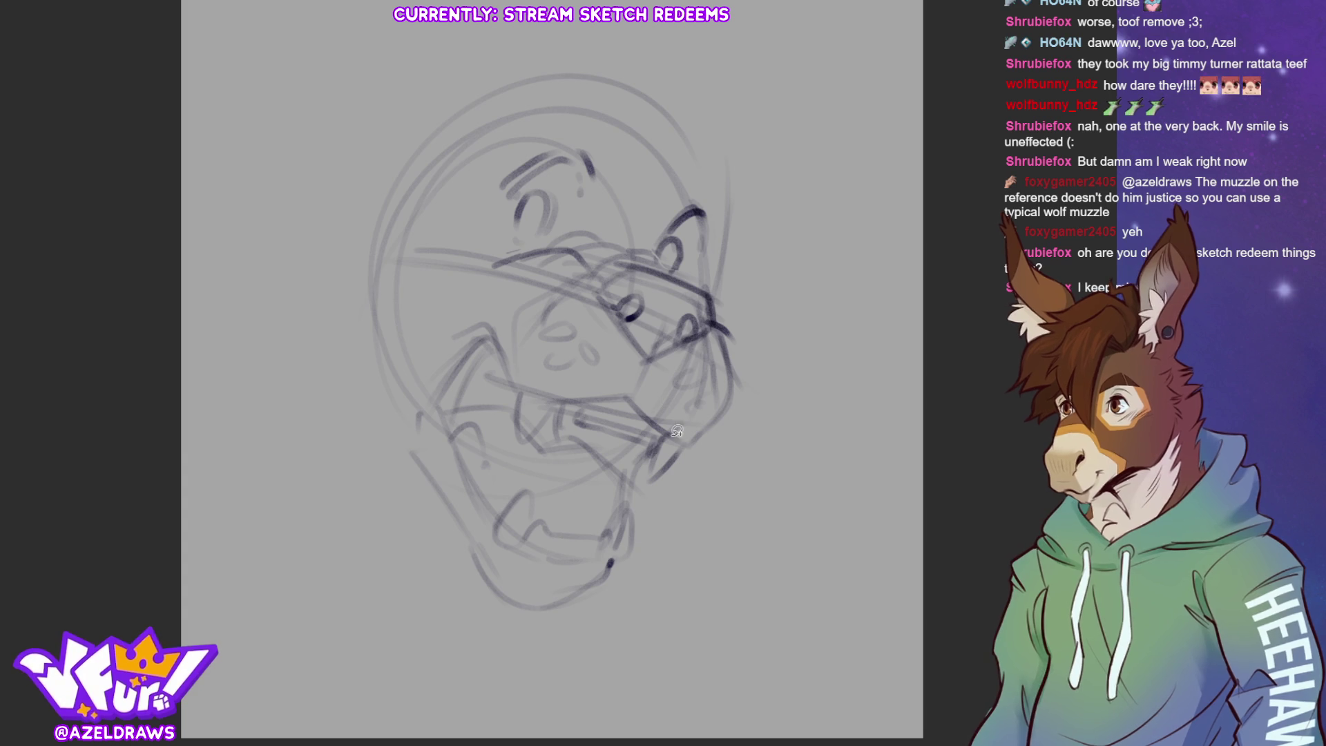
Lasso the lower jaw and skew it with Ctrl+T, then clear the selection.
{"action": "mouse_move", "coordinate": [647, 470]}
{"action": "left_mouse_down"}
{"action": "mouse_move", "coordinate": [536, 457]}
{"action": "mouse_move", "coordinate": [459, 418]}
{"action": "mouse_move", "coordinate": [508, 653]}
{"action": "mouse_move", "coordinate": [647, 461]}
{"action": "left_mouse_up"}
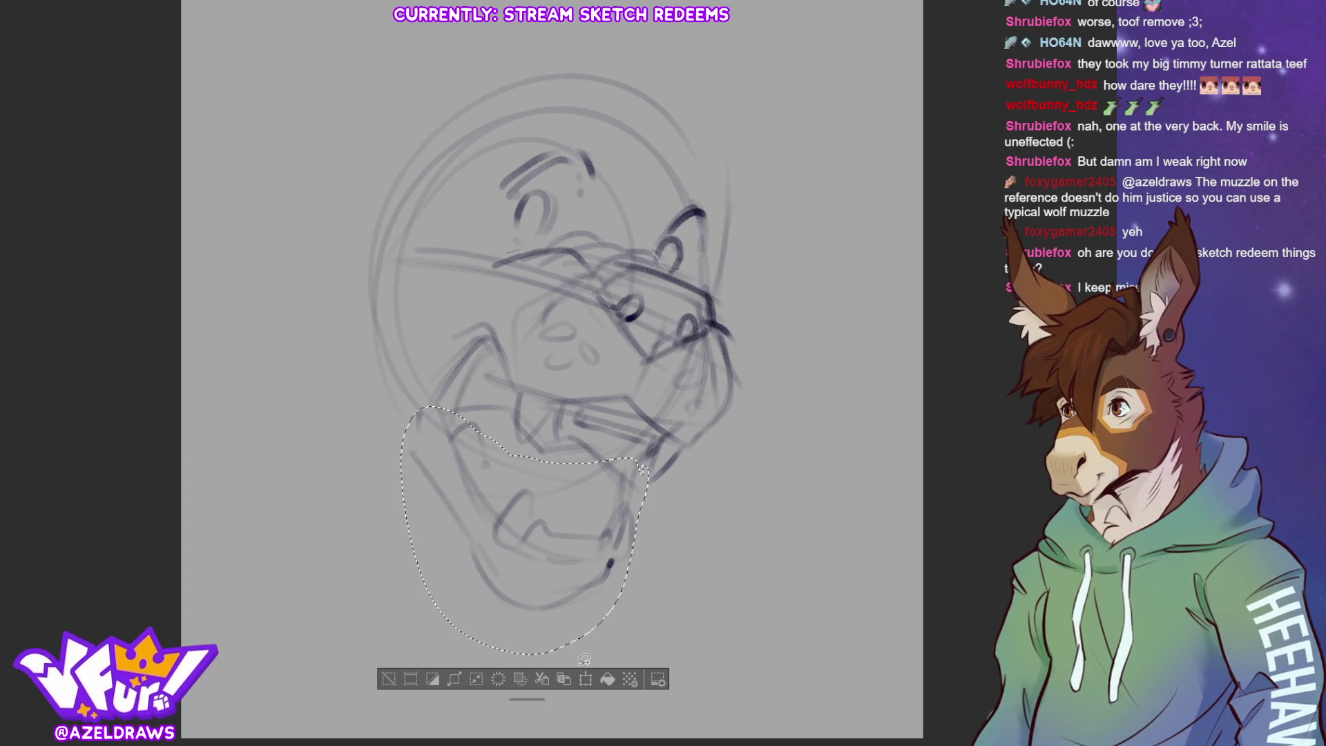
{"action": "key", "text": "ctrl+t"}
{"action": "left_click_drag", "start_coordinate": [660, 561], "coordinate": [647, 532]}
{"action": "left_click_drag", "start_coordinate": [531, 642], "coordinate": [531, 646]}
{"action": "left_click", "coordinate": [478, 675]}
{"action": "left_click", "coordinate": [401, 667]}
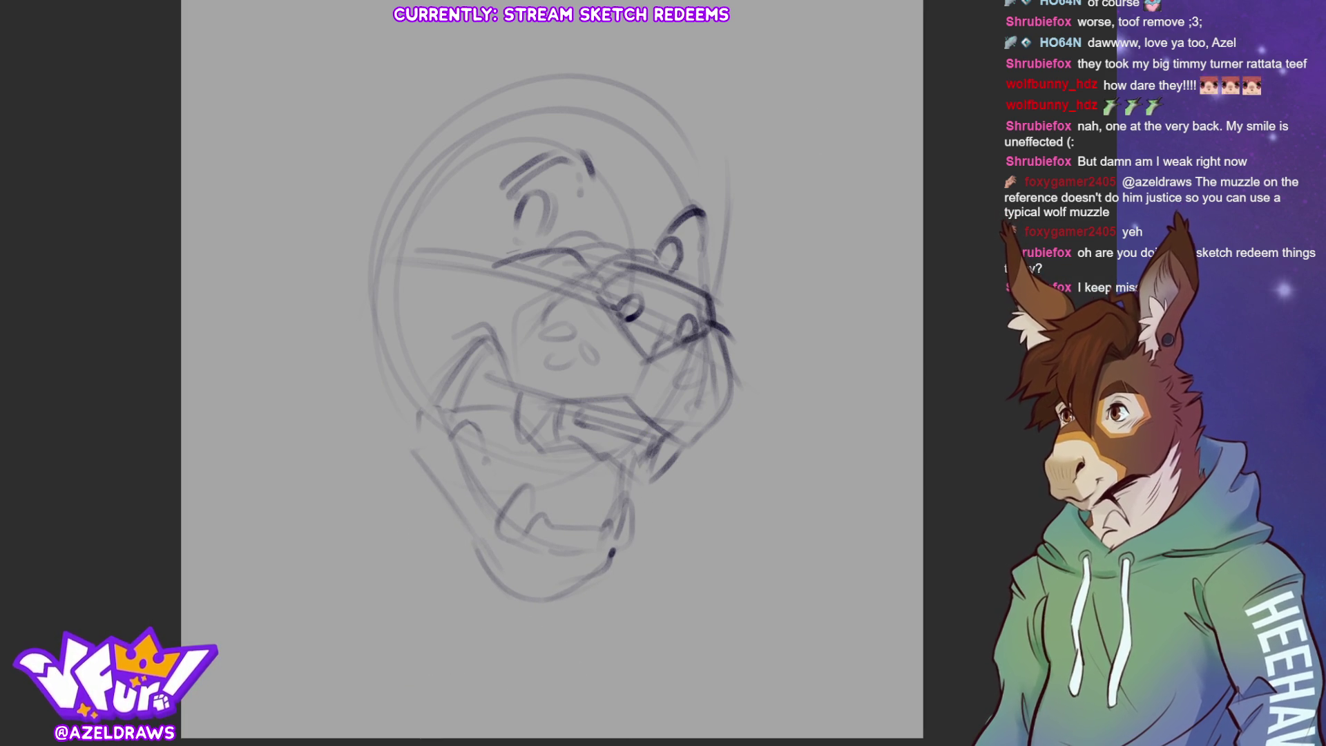
Sketch spiky mane strokes at upper left, the left cheek line, the jaw curve and right-side fur.
{"action": "left_click_drag", "start_coordinate": [363, 198], "coordinate": [330, 190]}
{"action": "mouse_move", "coordinate": [274, 182]}
{"action": "left_mouse_down"}
{"action": "mouse_move", "coordinate": [293, 194]}
{"action": "mouse_move", "coordinate": [297, 301]}
{"action": "left_mouse_up"}
{"action": "left_click_drag", "start_coordinate": [274, 315], "coordinate": [387, 419]}
{"action": "left_click_drag", "start_coordinate": [727, 271], "coordinate": [735, 292]}
{"action": "left_click_drag", "start_coordinate": [719, 284], "coordinate": [755, 329]}
{"action": "left_click_drag", "start_coordinate": [767, 333], "coordinate": [736, 388]}
Add upper-left fur tufts and brow lines, and refine the left cheek and jaw.
{"action": "mouse_move", "coordinate": [337, 147]}
{"action": "left_mouse_down"}
{"action": "mouse_move", "coordinate": [364, 168]}
{"action": "mouse_move", "coordinate": [331, 190]}
{"action": "mouse_move", "coordinate": [364, 187]}
{"action": "left_mouse_up"}
{"action": "mouse_move", "coordinate": [388, 237]}
{"action": "left_mouse_down"}
{"action": "mouse_move", "coordinate": [421, 268]}
{"action": "mouse_move", "coordinate": [472, 283]}
{"action": "mouse_move", "coordinate": [485, 309]}
{"action": "left_mouse_up"}
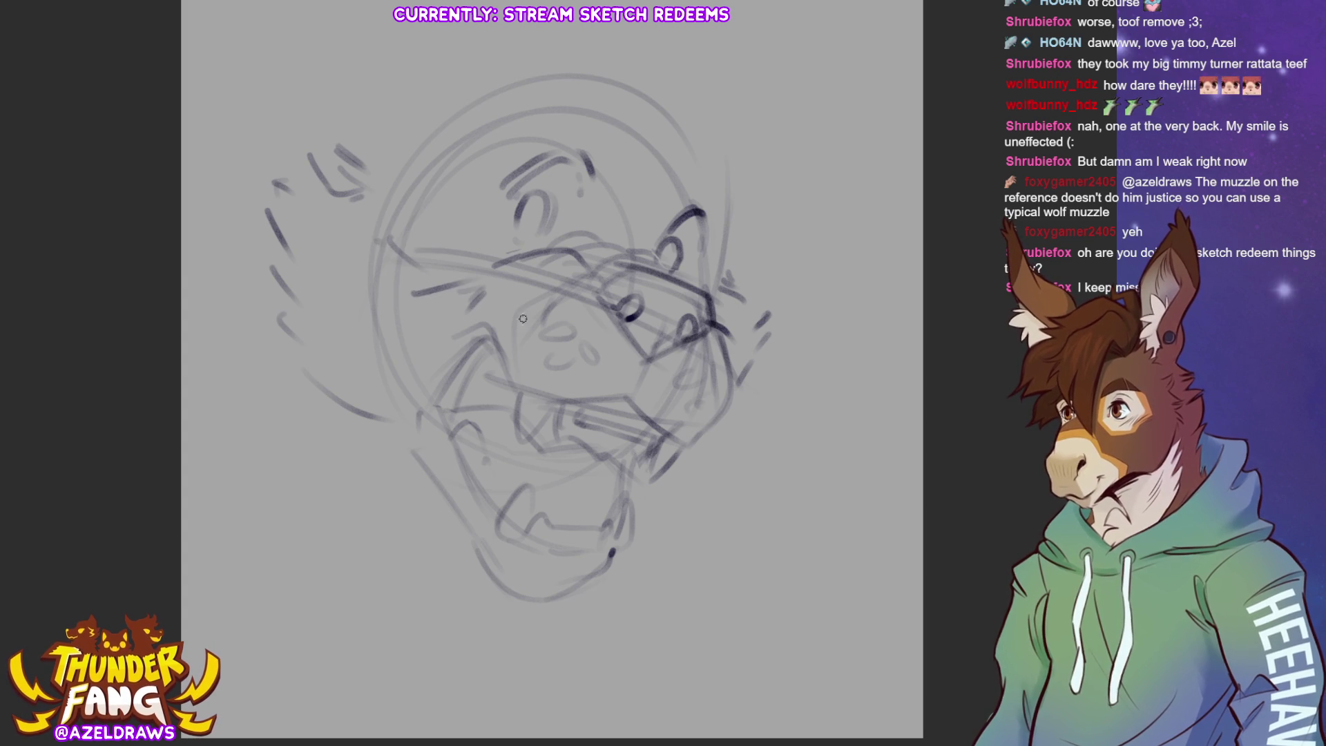
{"action": "left_click_drag", "start_coordinate": [501, 261], "coordinate": [461, 278]}
{"action": "left_click_drag", "start_coordinate": [498, 266], "coordinate": [426, 338]}
{"action": "left_click_drag", "start_coordinate": [440, 348], "coordinate": [422, 387]}
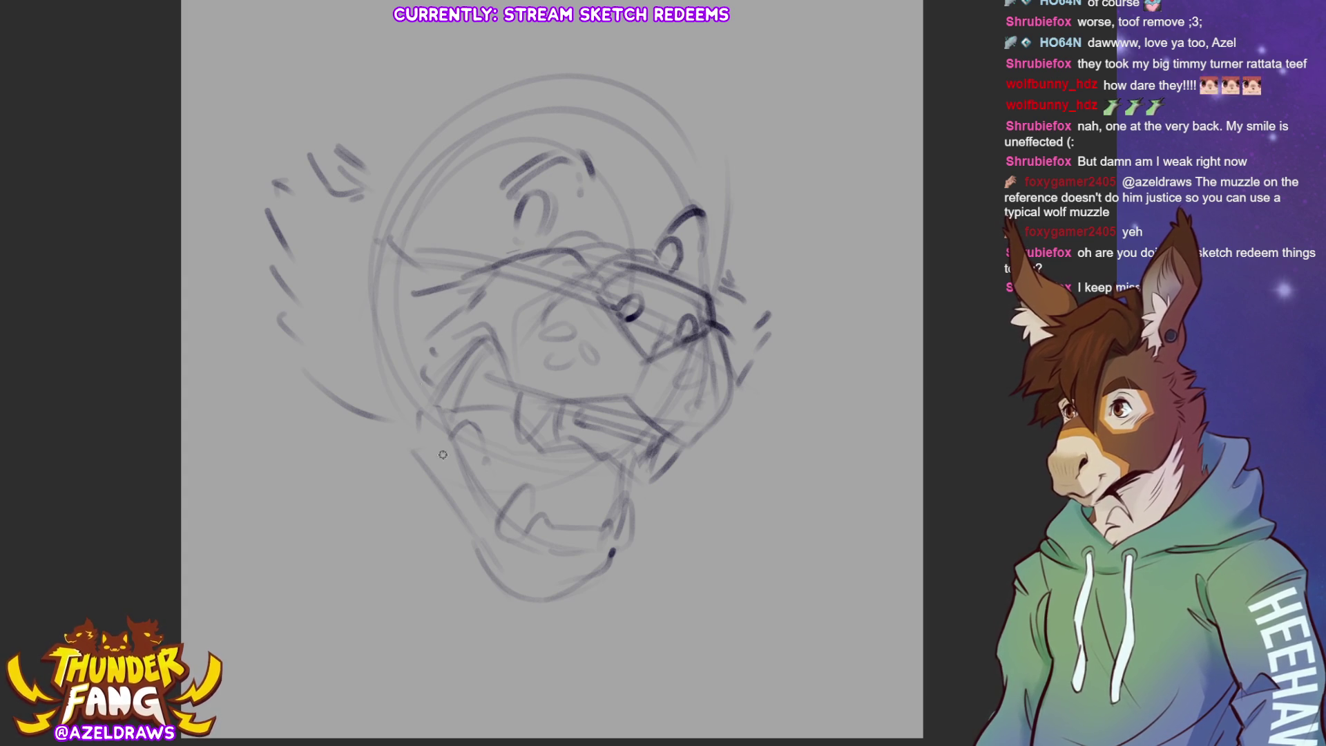
{"action": "mouse_move", "coordinate": [389, 219]}
{"action": "left_mouse_down"}
{"action": "mouse_move", "coordinate": [458, 240]}
{"action": "mouse_move", "coordinate": [426, 269]}
{"action": "left_mouse_up"}
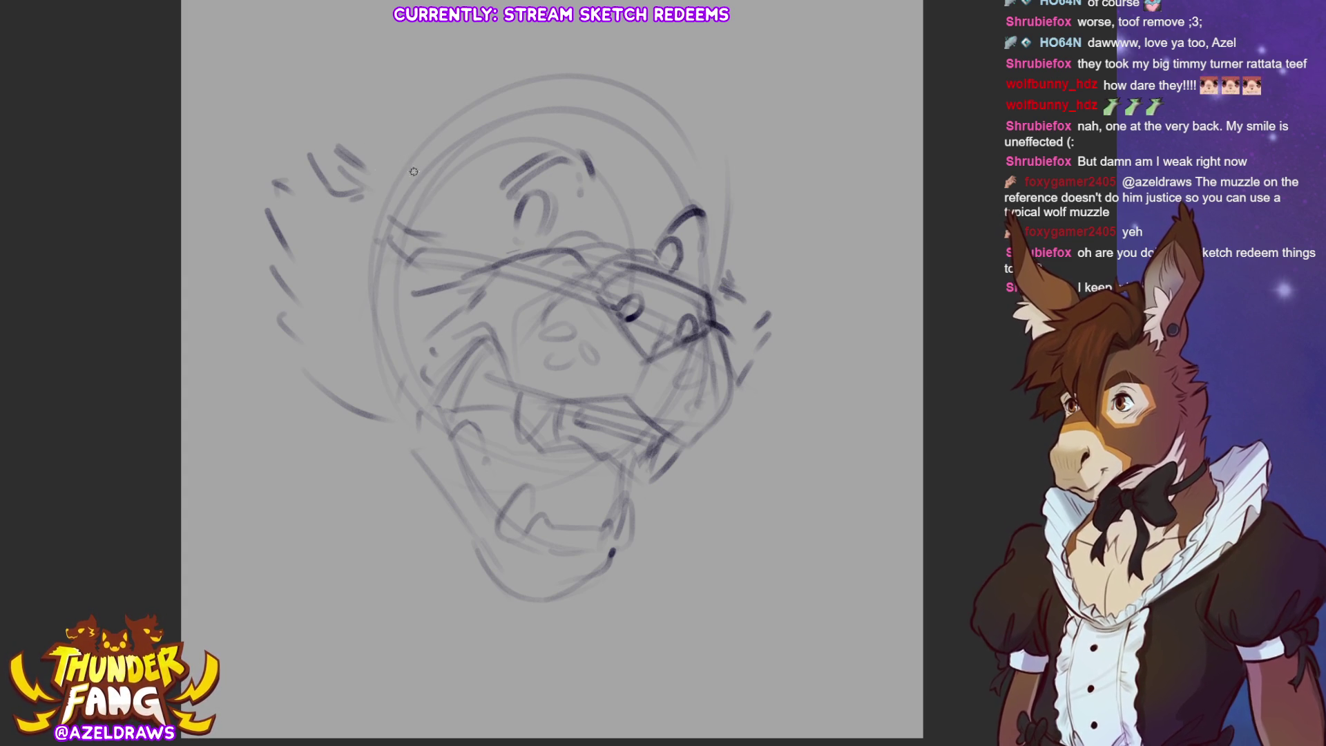
Sketch tufts and angled strokes along the head top and shape the right ear.
{"action": "left_click_drag", "start_coordinate": [347, 159], "coordinate": [392, 159]}
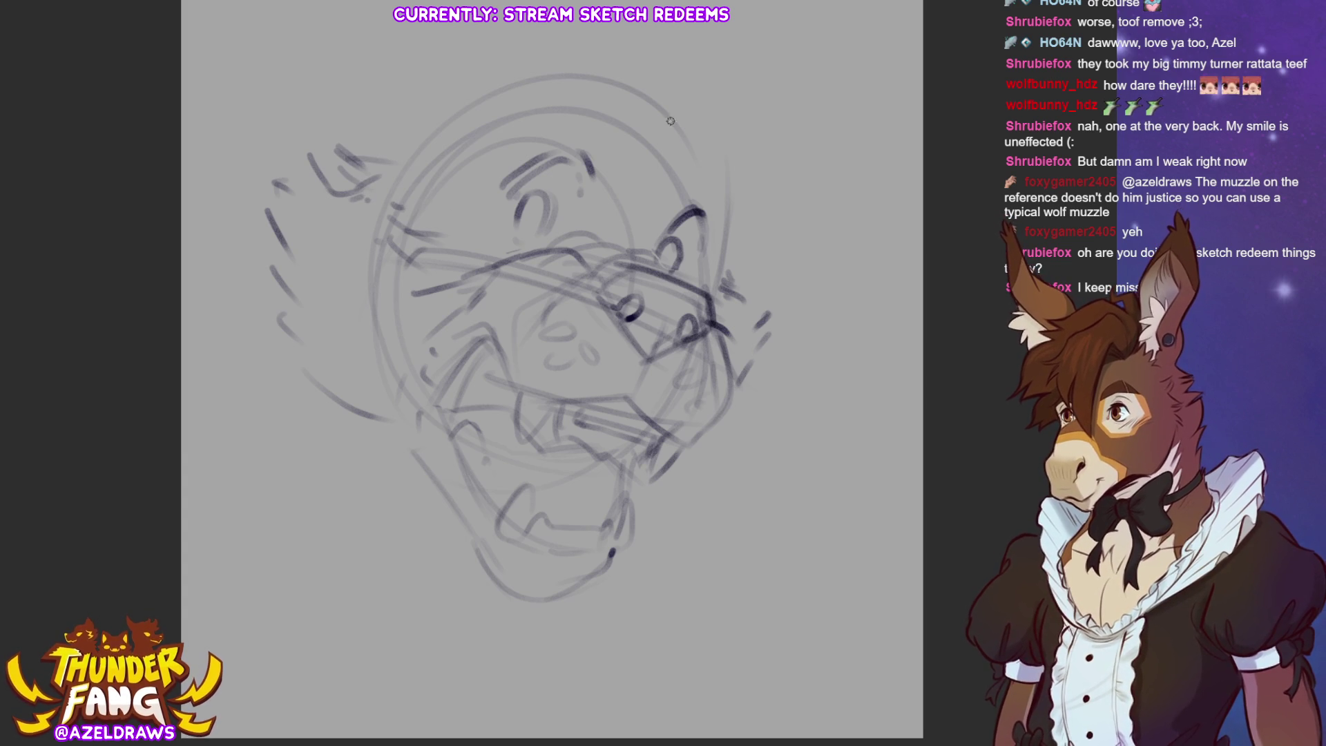
{"action": "mouse_move", "coordinate": [533, 126]}
{"action": "left_mouse_down"}
{"action": "mouse_move", "coordinate": [582, 107]}
{"action": "mouse_move", "coordinate": [602, 132]}
{"action": "mouse_move", "coordinate": [586, 92]}
{"action": "left_mouse_up"}
{"action": "left_click_drag", "start_coordinate": [586, 93], "coordinate": [625, 133]}
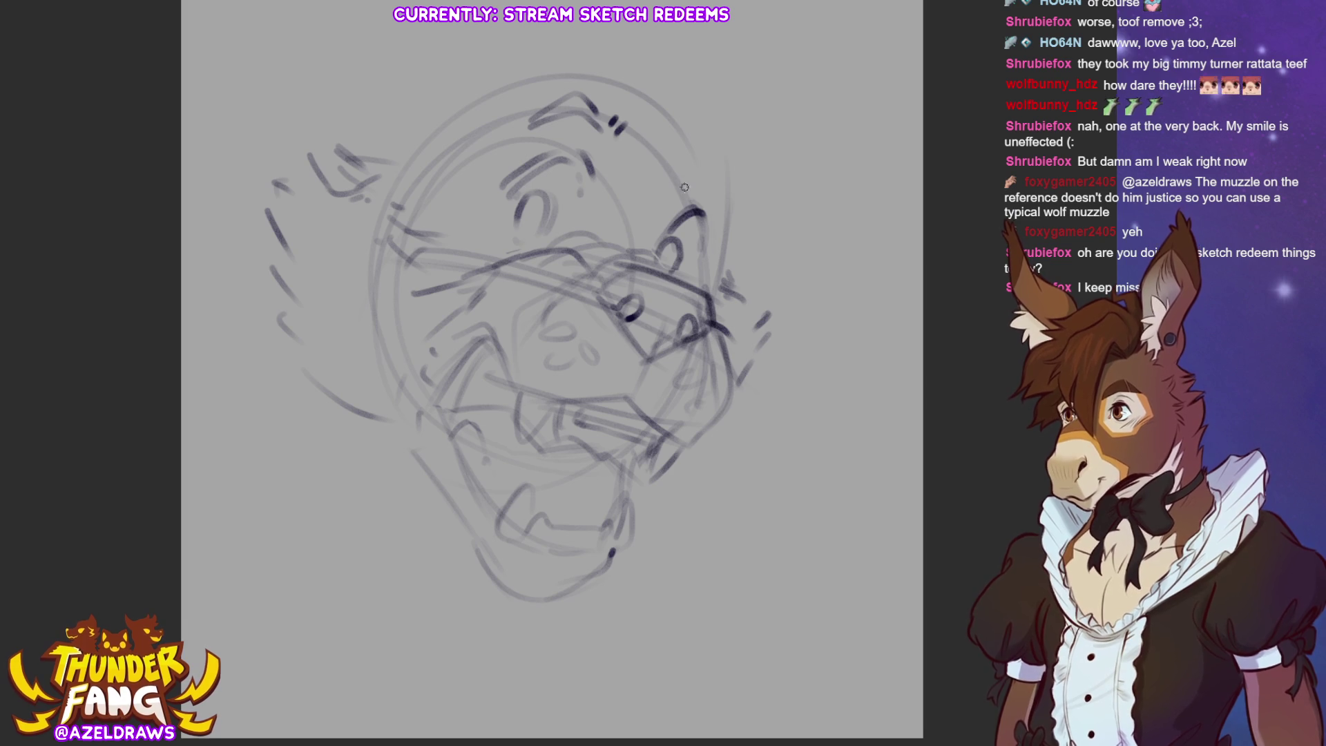
{"action": "mouse_move", "coordinate": [680, 190]}
{"action": "left_mouse_down"}
{"action": "mouse_move", "coordinate": [718, 169]}
{"action": "mouse_move", "coordinate": [669, 190]}
{"action": "mouse_move", "coordinate": [721, 170]}
{"action": "mouse_move", "coordinate": [715, 159]}
{"action": "mouse_move", "coordinate": [734, 200]}
{"action": "left_mouse_up"}
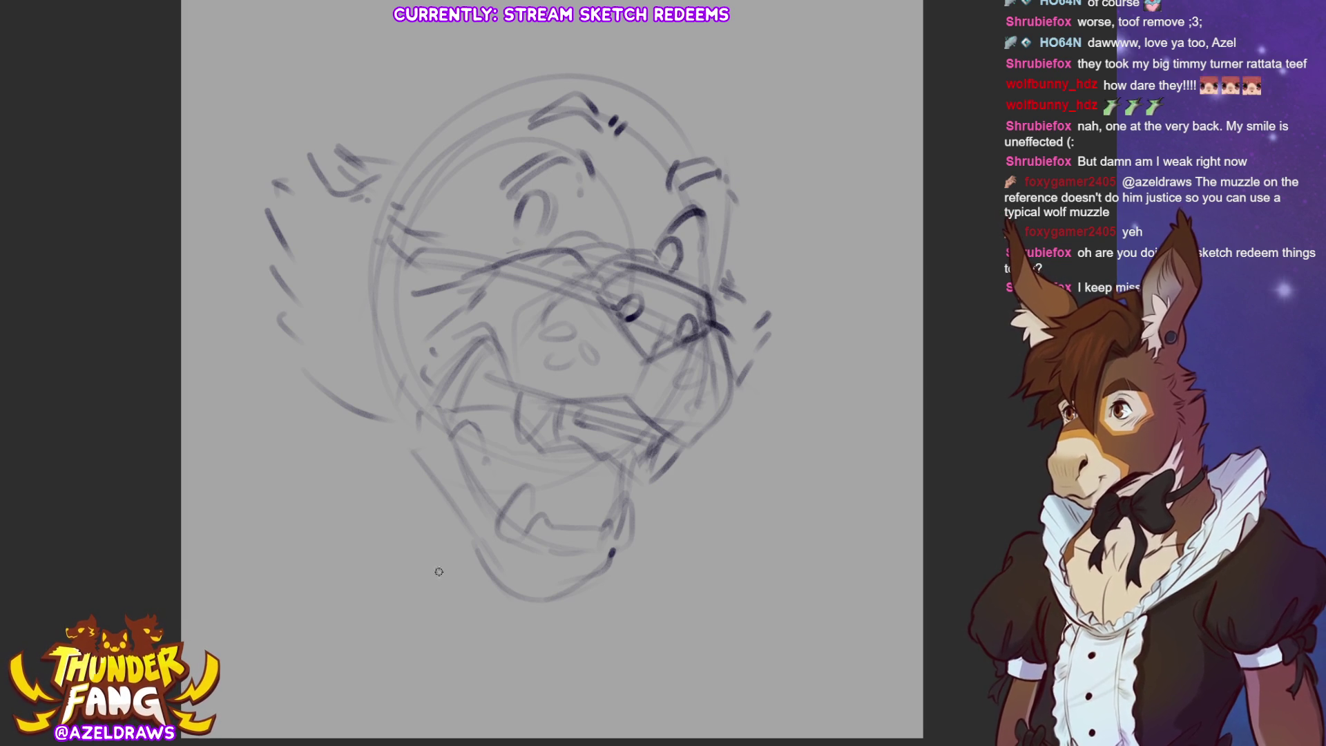
{"action": "key", "text": "ctrl+t"}
Move the sketch right and down, then add two lines beneath the jaw and a long diagonal neck line.
{"action": "mouse_move", "coordinate": [680, 387]}
{"action": "left_mouse_down"}
{"action": "mouse_move", "coordinate": [757, 411]}
{"action": "mouse_move", "coordinate": [770, 403]}
{"action": "left_mouse_up"}
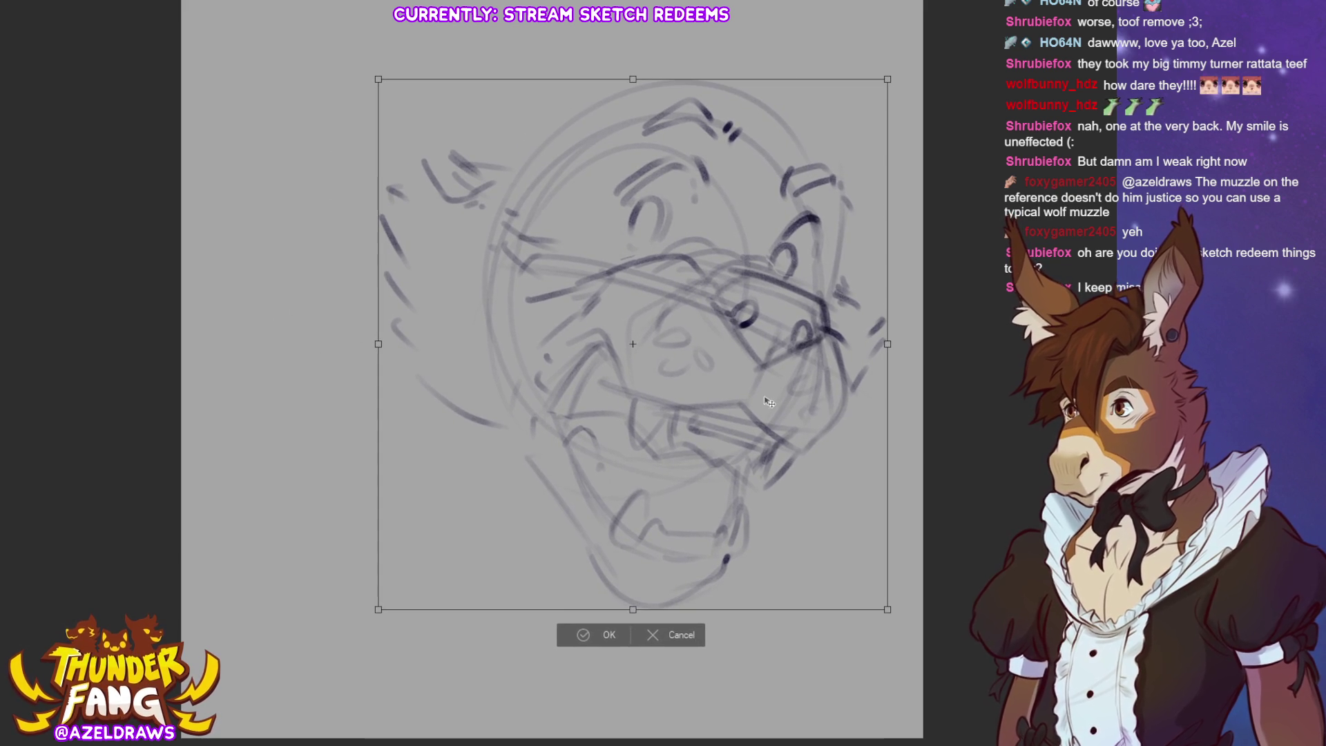
{"action": "left_click", "coordinate": [583, 637]}
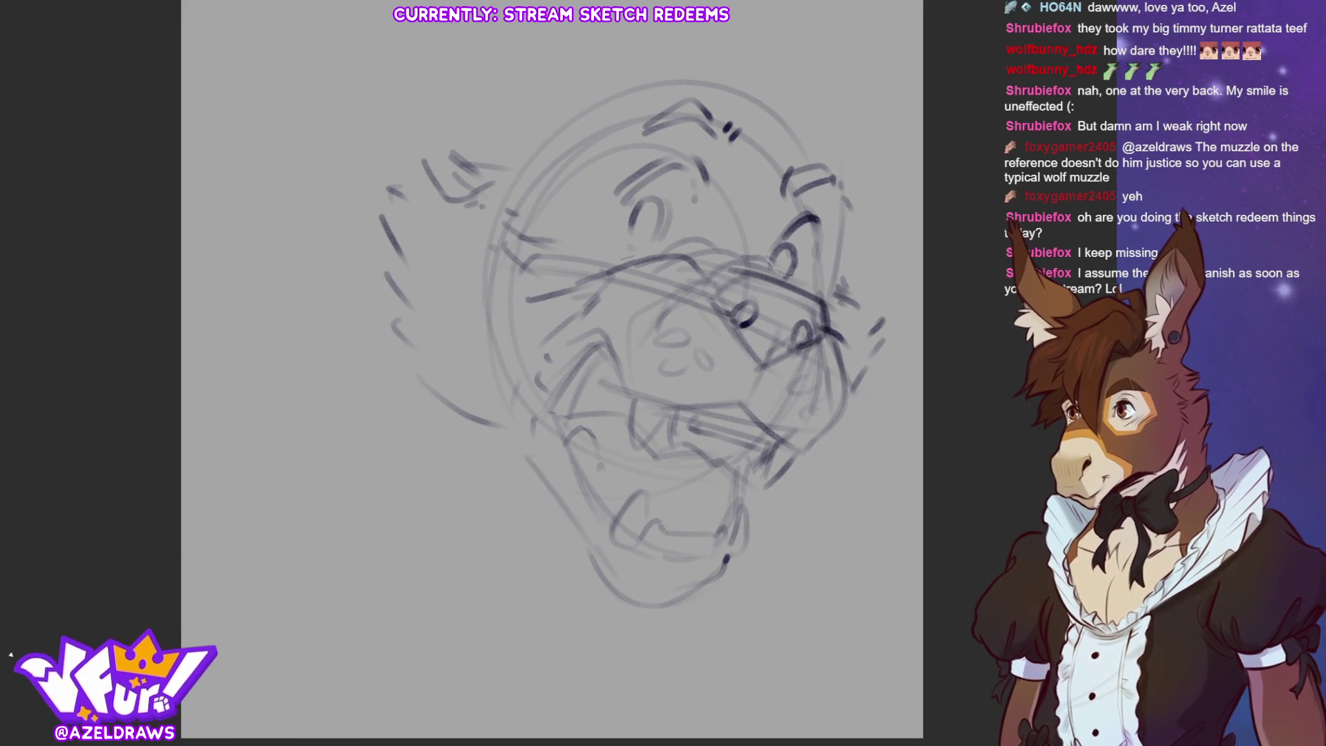
{"action": "left_click_drag", "start_coordinate": [459, 535], "coordinate": [609, 546]}
{"action": "left_click_drag", "start_coordinate": [468, 546], "coordinate": [599, 567]}
{"action": "left_click_drag", "start_coordinate": [618, 574], "coordinate": [724, 681]}
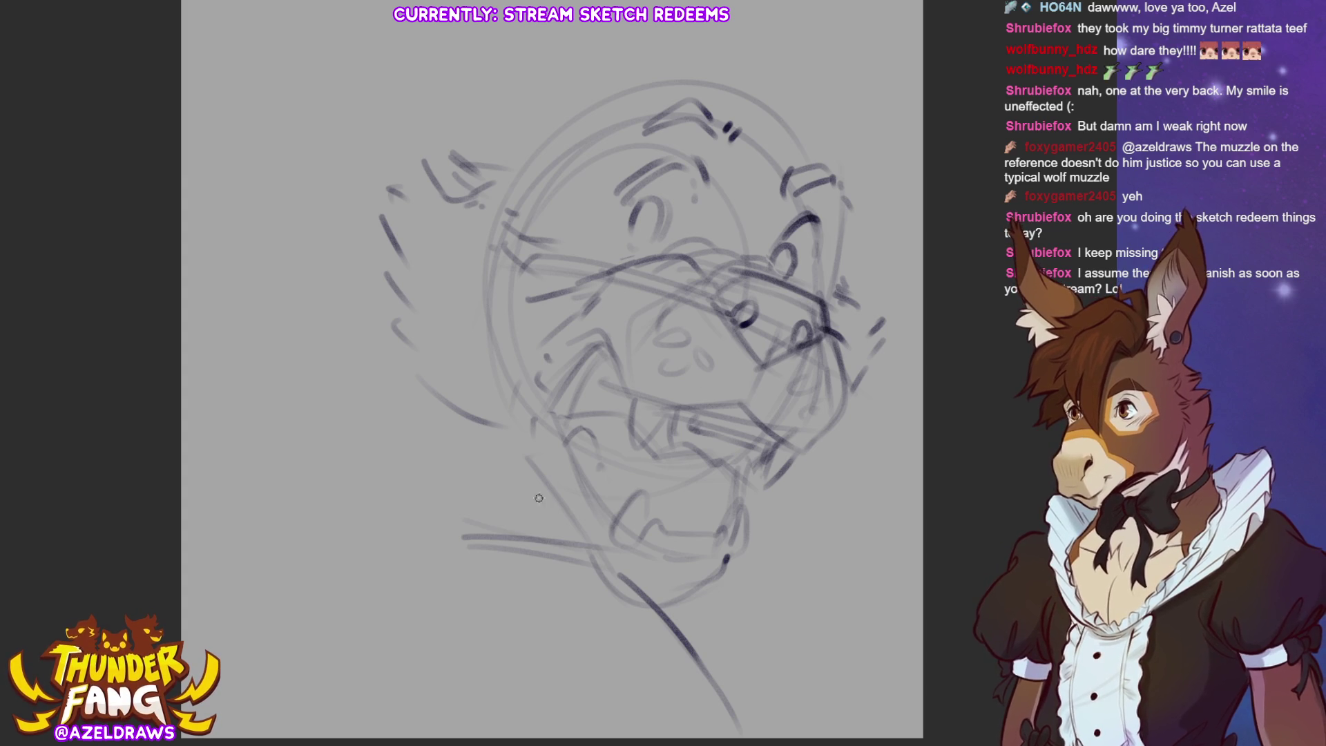
Draw diagonal back-of-neck lines, left mane strokes and lower-neck curves, and darken the front neck line.
{"action": "left_click_drag", "start_coordinate": [428, 307], "coordinate": [310, 507]}
{"action": "mouse_move", "coordinate": [424, 341]}
{"action": "left_mouse_down"}
{"action": "mouse_move", "coordinate": [307, 514]}
{"action": "mouse_move", "coordinate": [322, 391]}
{"action": "mouse_move", "coordinate": [359, 418]}
{"action": "left_mouse_up"}
{"action": "left_click_drag", "start_coordinate": [362, 417], "coordinate": [375, 352]}
{"action": "left_click_drag", "start_coordinate": [276, 463], "coordinate": [325, 556]}
{"action": "left_click_drag", "start_coordinate": [328, 487], "coordinate": [383, 549]}
{"action": "mouse_move", "coordinate": [428, 542]}
{"action": "left_mouse_down"}
{"action": "mouse_move", "coordinate": [601, 573]}
{"action": "mouse_move", "coordinate": [725, 714]}
{"action": "left_mouse_up"}
{"action": "left_click_drag", "start_coordinate": [618, 573], "coordinate": [763, 738]}
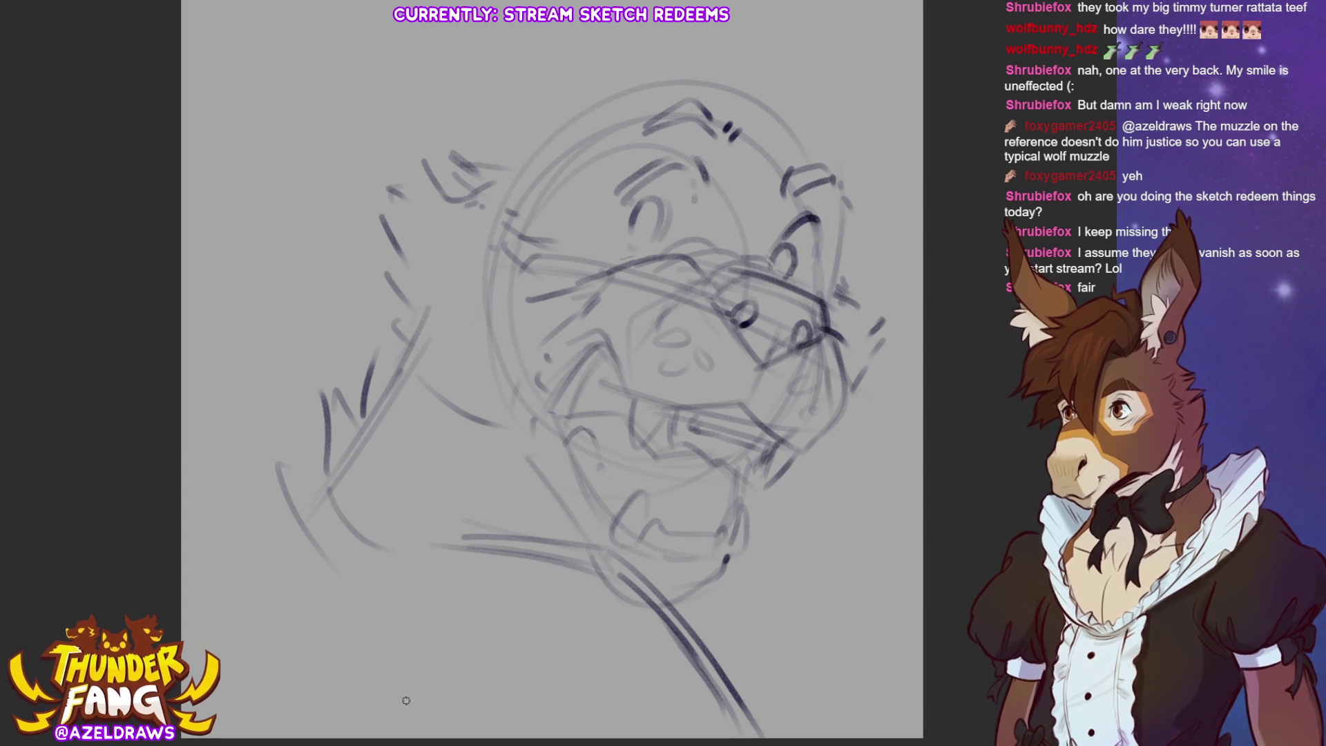
Scale the whole sketch down and shift it up-right, then add a thin vertical stroke above the head.
{"action": "key", "text": "ctrl+t"}
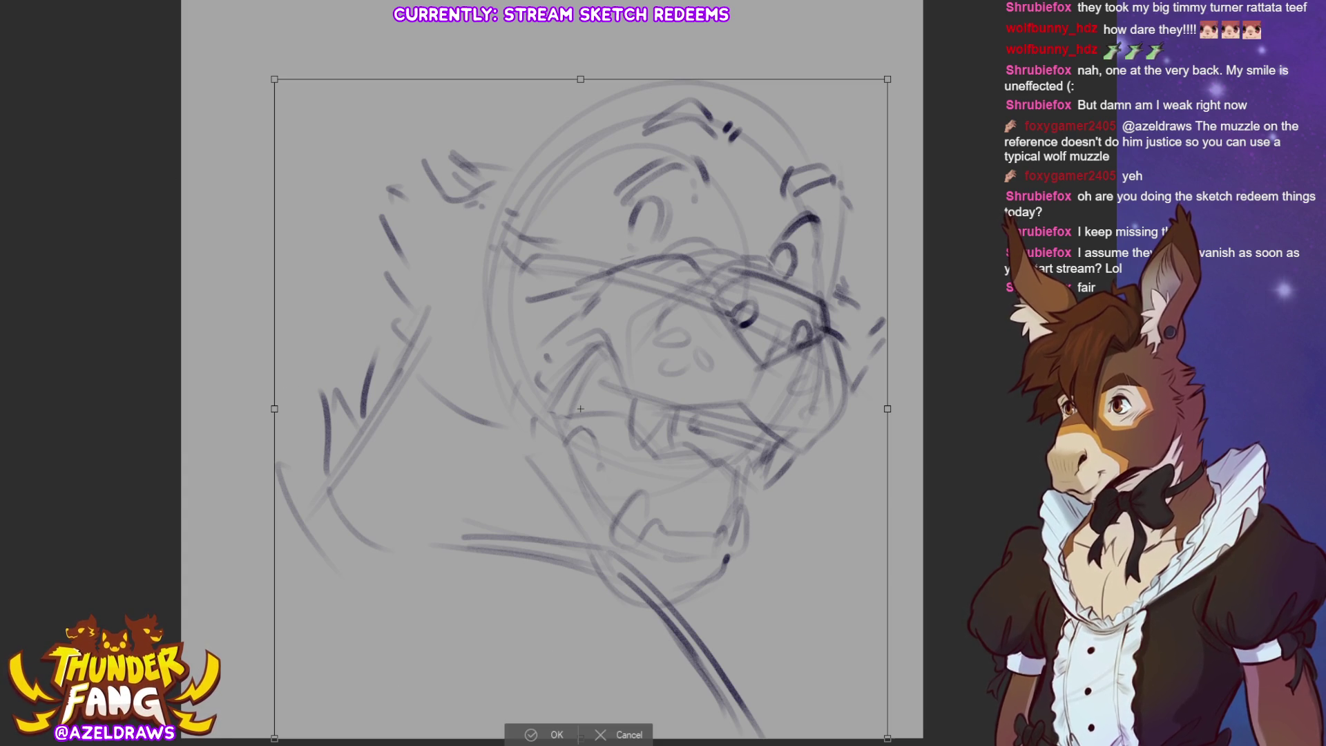
{"action": "left_click_drag", "start_coordinate": [578, 76], "coordinate": [580, 168]}
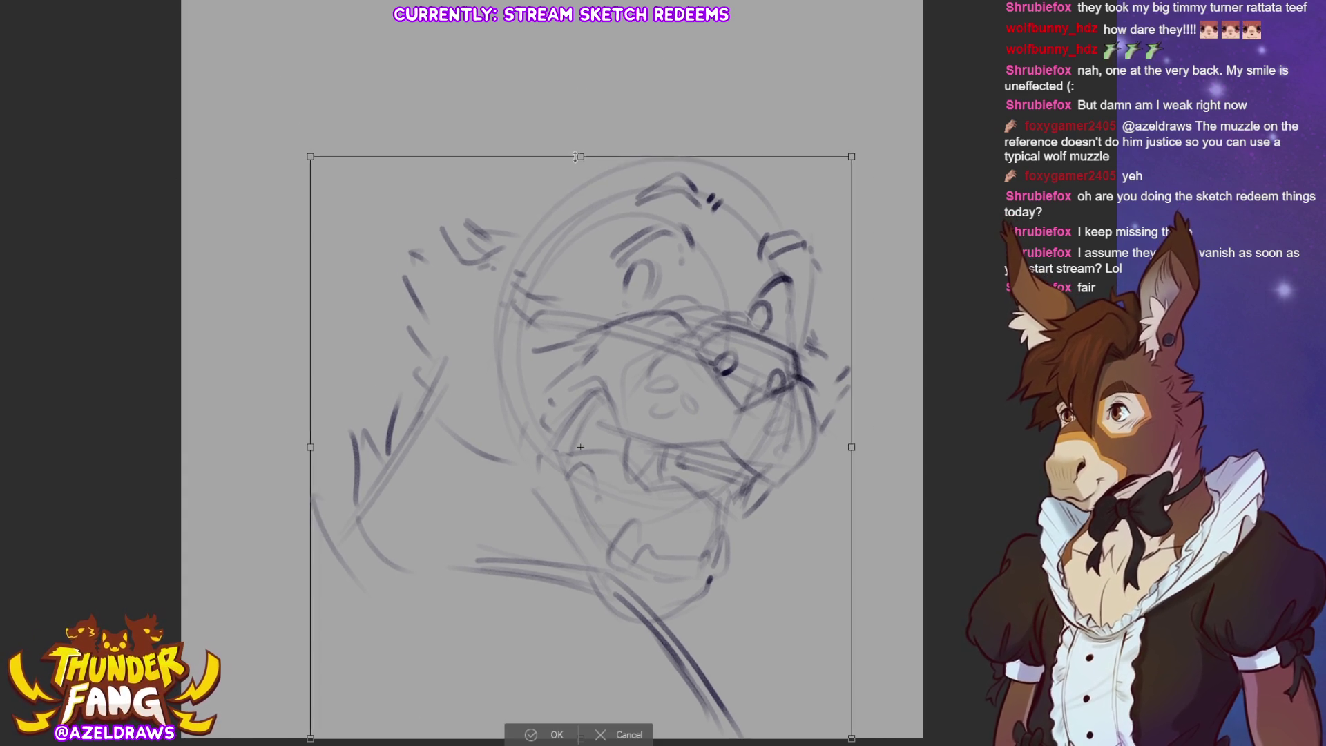
{"action": "mouse_move", "coordinate": [756, 436]}
{"action": "left_mouse_down"}
{"action": "mouse_move", "coordinate": [794, 345]}
{"action": "mouse_move", "coordinate": [729, 335]}
{"action": "mouse_move", "coordinate": [788, 351]}
{"action": "left_mouse_up"}
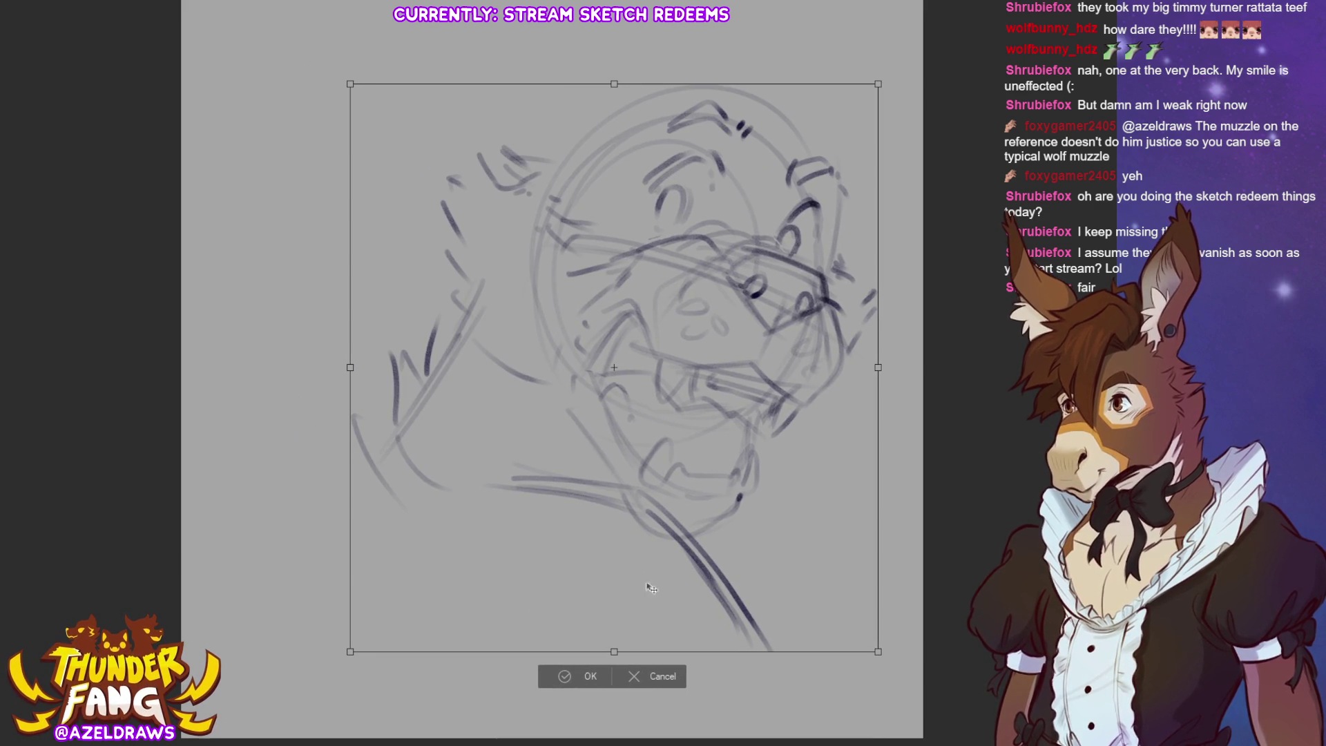
{"action": "left_click", "coordinate": [574, 671]}
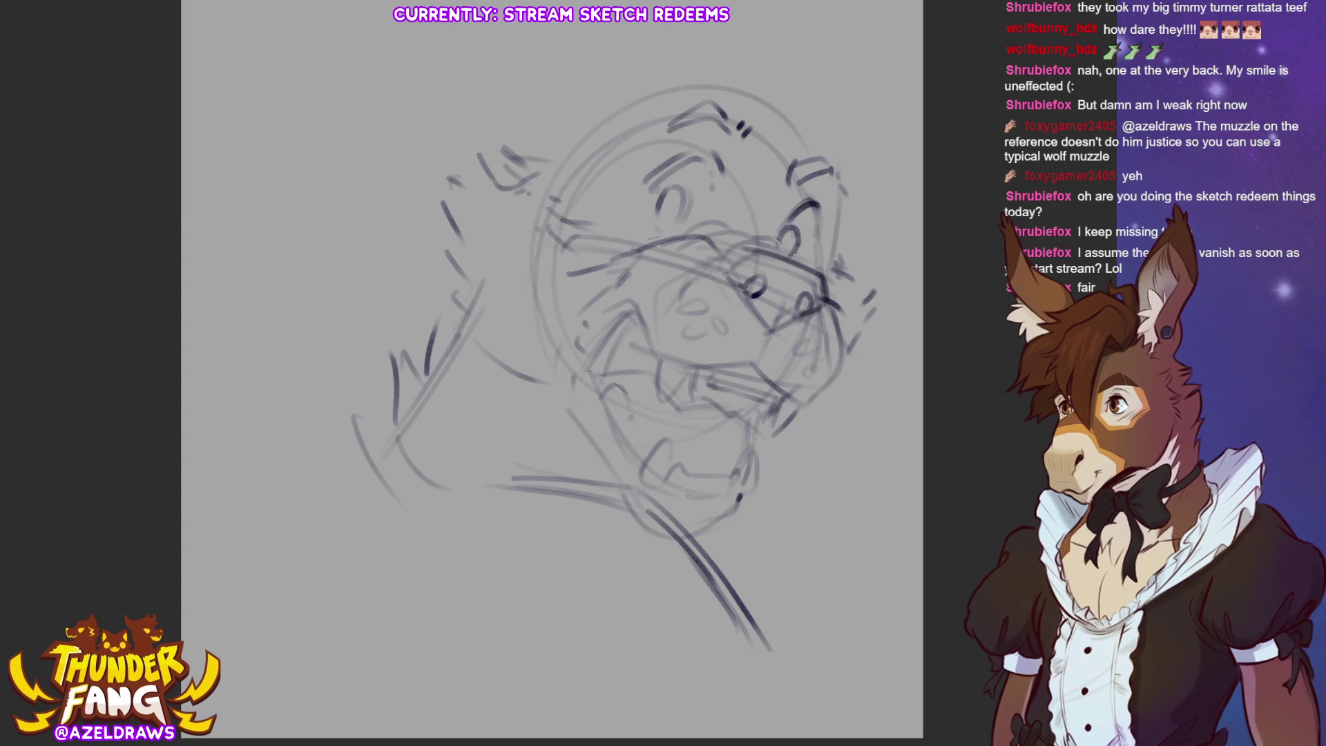
{"action": "left_click_drag", "start_coordinate": [526, 128], "coordinate": [529, 67]}
Undo the stray vertical stroke and rough in spiky mane strokes above and right of the head.
{"action": "key", "text": "ctrl+z"}
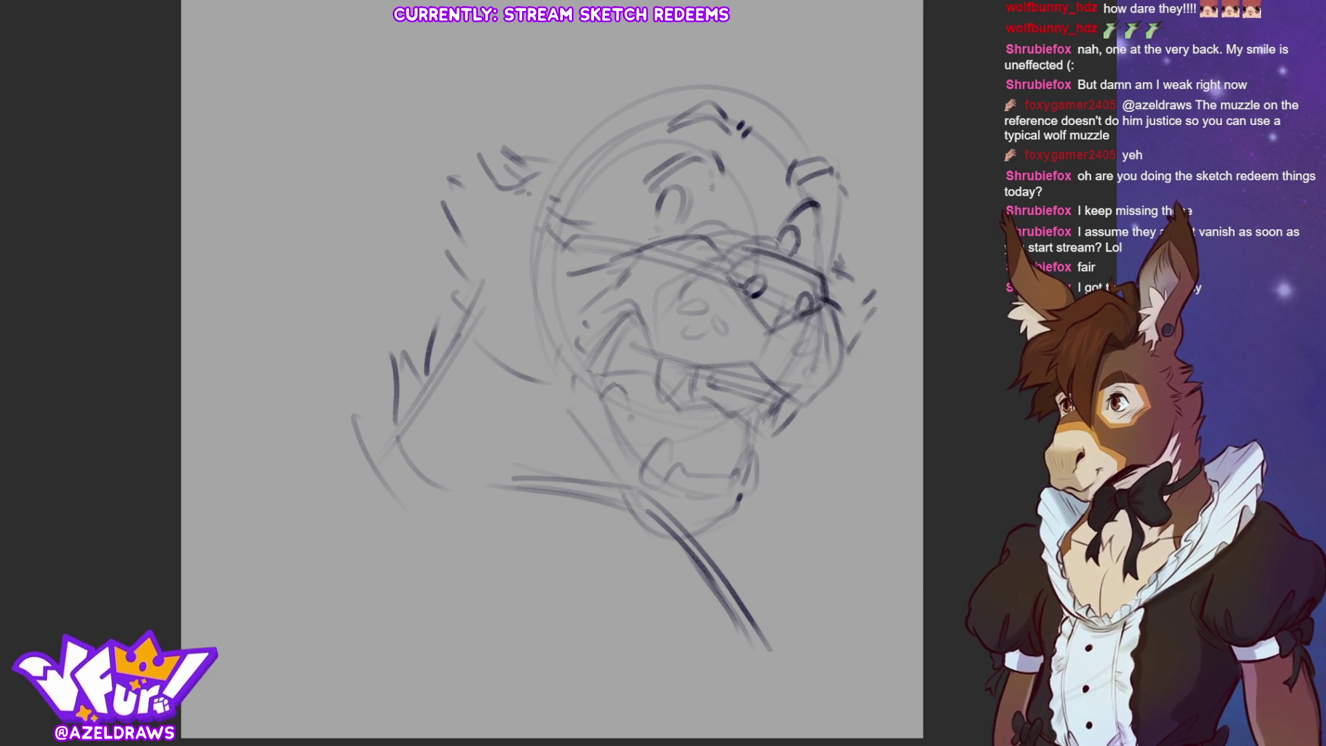
{"action": "left_click_drag", "start_coordinate": [712, 56], "coordinate": [615, 158]}
{"action": "left_click_drag", "start_coordinate": [642, 87], "coordinate": [611, 200]}
{"action": "left_click_drag", "start_coordinate": [572, 102], "coordinate": [592, 207]}
{"action": "left_click_drag", "start_coordinate": [639, 83], "coordinate": [601, 156]}
{"action": "mouse_move", "coordinate": [687, 72]}
{"action": "left_mouse_down"}
{"action": "mouse_move", "coordinate": [734, 39]}
{"action": "mouse_move", "coordinate": [747, 66]}
{"action": "mouse_move", "coordinate": [794, 17]}
{"action": "mouse_move", "coordinate": [804, 132]}
{"action": "left_mouse_up"}
{"action": "mouse_move", "coordinate": [794, 72]}
{"action": "left_mouse_down"}
{"action": "mouse_move", "coordinate": [823, 164]}
{"action": "mouse_move", "coordinate": [822, 135]}
{"action": "left_mouse_up"}
{"action": "mouse_move", "coordinate": [777, 40]}
{"action": "left_mouse_down"}
{"action": "mouse_move", "coordinate": [808, 36]}
{"action": "mouse_move", "coordinate": [838, 100]}
{"action": "left_mouse_up"}
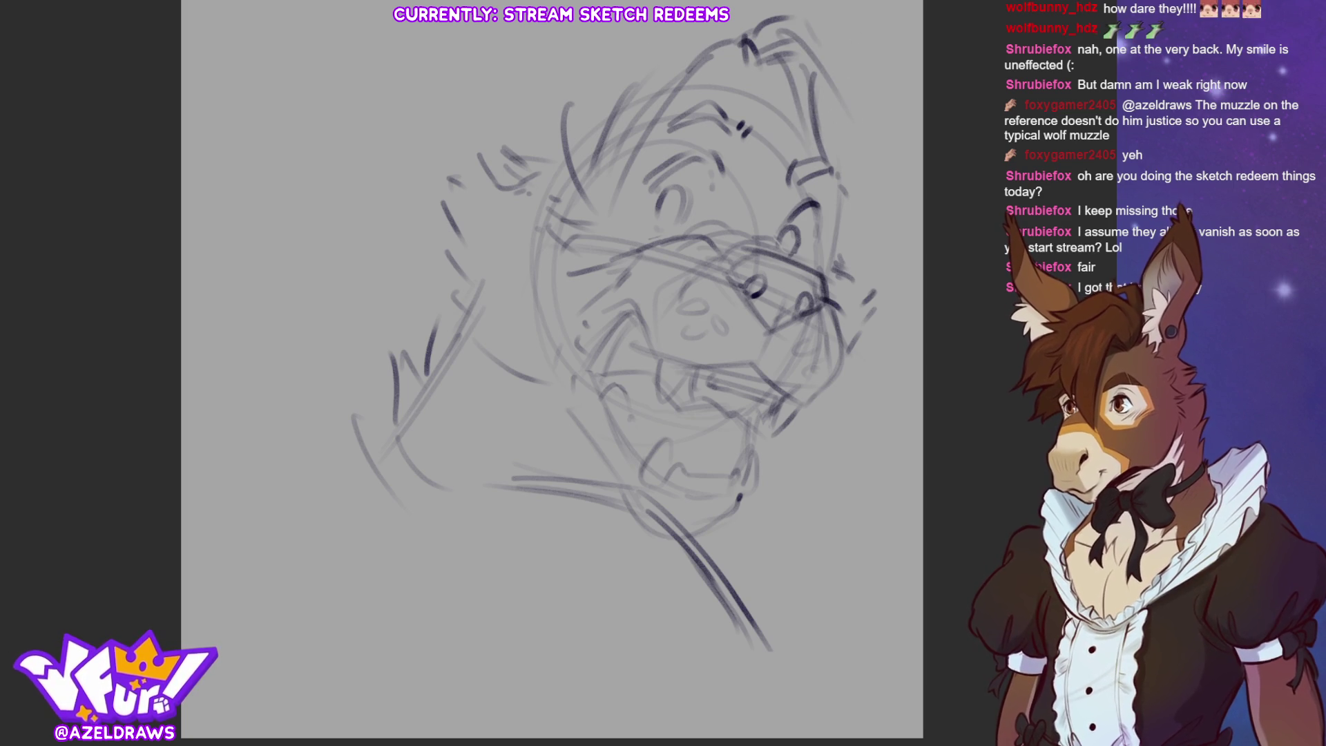
{"action": "key", "text": "ctrl+t"}
Scale the whole sketch down slightly and sketch arcing mane strokes above the head.
{"action": "left_click_drag", "start_coordinate": [872, 16], "coordinate": [829, 72]}
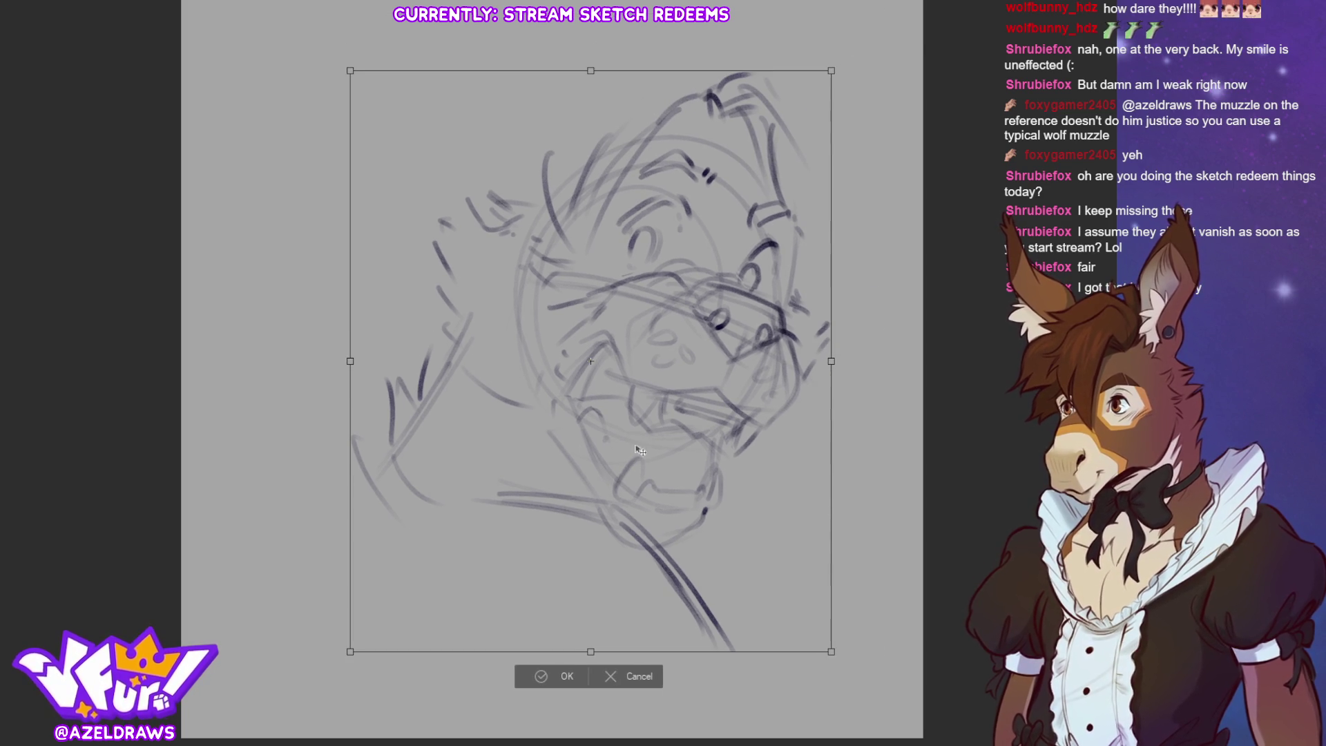
{"action": "left_click", "coordinate": [541, 676]}
{"action": "mouse_move", "coordinate": [584, 33]}
{"action": "left_mouse_down"}
{"action": "mouse_move", "coordinate": [618, 4]}
{"action": "mouse_move", "coordinate": [721, 84]}
{"action": "left_mouse_up"}
{"action": "mouse_move", "coordinate": [622, 8]}
{"action": "left_mouse_down"}
{"action": "mouse_move", "coordinate": [763, 21]}
{"action": "mouse_move", "coordinate": [838, 114]}
{"action": "left_mouse_up"}
Rough in mane spikes at the head's top right and along its right edge.
{"action": "mouse_move", "coordinate": [783, 41]}
{"action": "left_mouse_down"}
{"action": "mouse_move", "coordinate": [860, 145]}
{"action": "mouse_move", "coordinate": [898, 163]}
{"action": "left_mouse_up"}
{"action": "left_click_drag", "start_coordinate": [822, 114], "coordinate": [863, 224]}
{"action": "left_click_drag", "start_coordinate": [839, 152], "coordinate": [853, 197]}
{"action": "left_click_drag", "start_coordinate": [829, 114], "coordinate": [812, 266]}
{"action": "left_click_drag", "start_coordinate": [795, 166], "coordinate": [810, 271]}
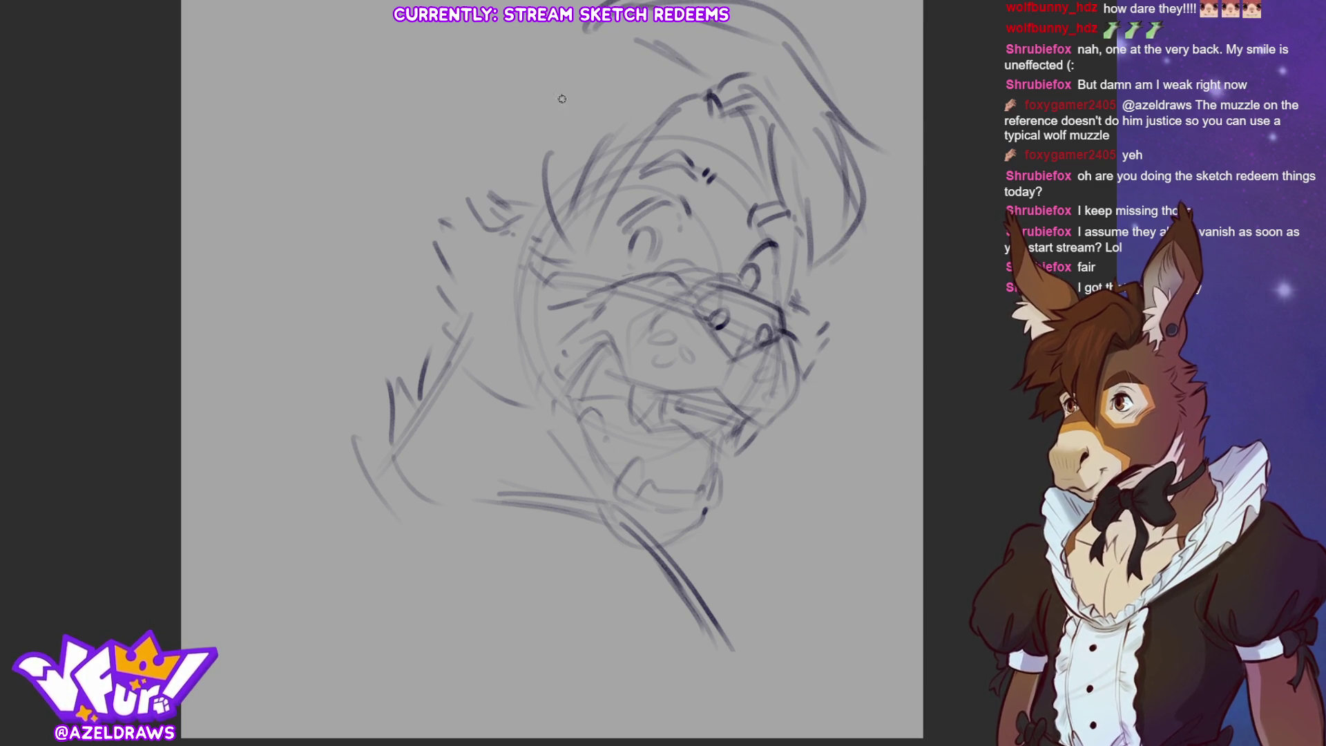
Sketch mane arcs at the head's top-left, left side and across the top.
{"action": "mouse_move", "coordinate": [572, 31]}
{"action": "left_mouse_down"}
{"action": "mouse_move", "coordinate": [531, 38]}
{"action": "mouse_move", "coordinate": [448, 158]}
{"action": "left_mouse_up"}
{"action": "left_click_drag", "start_coordinate": [504, 59], "coordinate": [445, 186]}
{"action": "left_click_drag", "start_coordinate": [539, 97], "coordinate": [533, 228]}
{"action": "left_click_drag", "start_coordinate": [572, 172], "coordinate": [560, 224]}
{"action": "mouse_move", "coordinate": [598, 34]}
{"action": "left_mouse_down"}
{"action": "mouse_move", "coordinate": [690, 79]}
{"action": "mouse_move", "coordinate": [632, 201]}
{"action": "left_mouse_up"}
{"action": "left_click_drag", "start_coordinate": [831, 123], "coordinate": [858, 201]}
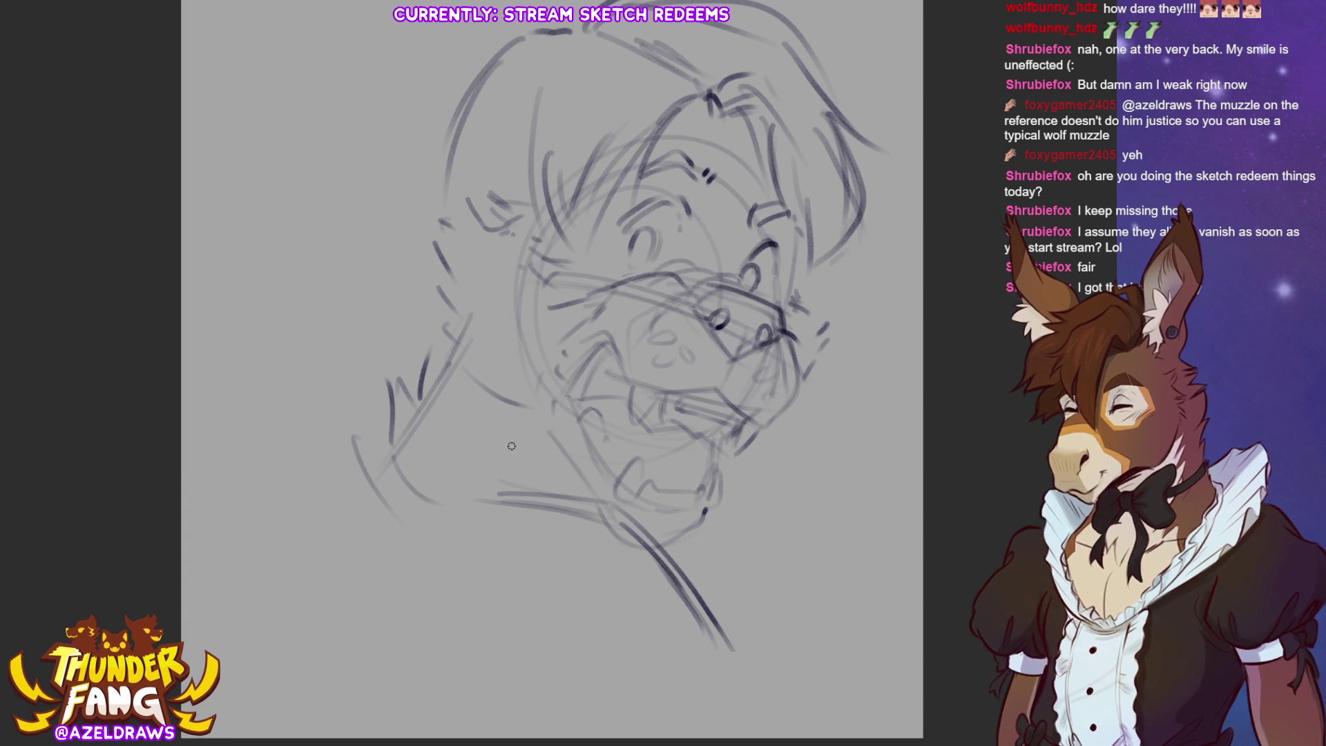
Darken the lower jaw, hatch the throat and strengthen the lower neck line.
{"action": "mouse_move", "coordinate": [648, 536]}
{"action": "left_mouse_down"}
{"action": "mouse_move", "coordinate": [719, 504]}
{"action": "mouse_move", "coordinate": [600, 512]}
{"action": "mouse_move", "coordinate": [559, 473]}
{"action": "left_mouse_up"}
{"action": "mouse_move", "coordinate": [524, 430]}
{"action": "left_mouse_down"}
{"action": "mouse_move", "coordinate": [584, 487]}
{"action": "mouse_move", "coordinate": [561, 469]}
{"action": "mouse_move", "coordinate": [574, 496]}
{"action": "left_mouse_up"}
{"action": "mouse_move", "coordinate": [490, 495]}
{"action": "left_mouse_down"}
{"action": "mouse_move", "coordinate": [587, 504]}
{"action": "mouse_move", "coordinate": [729, 642]}
{"action": "left_mouse_up"}
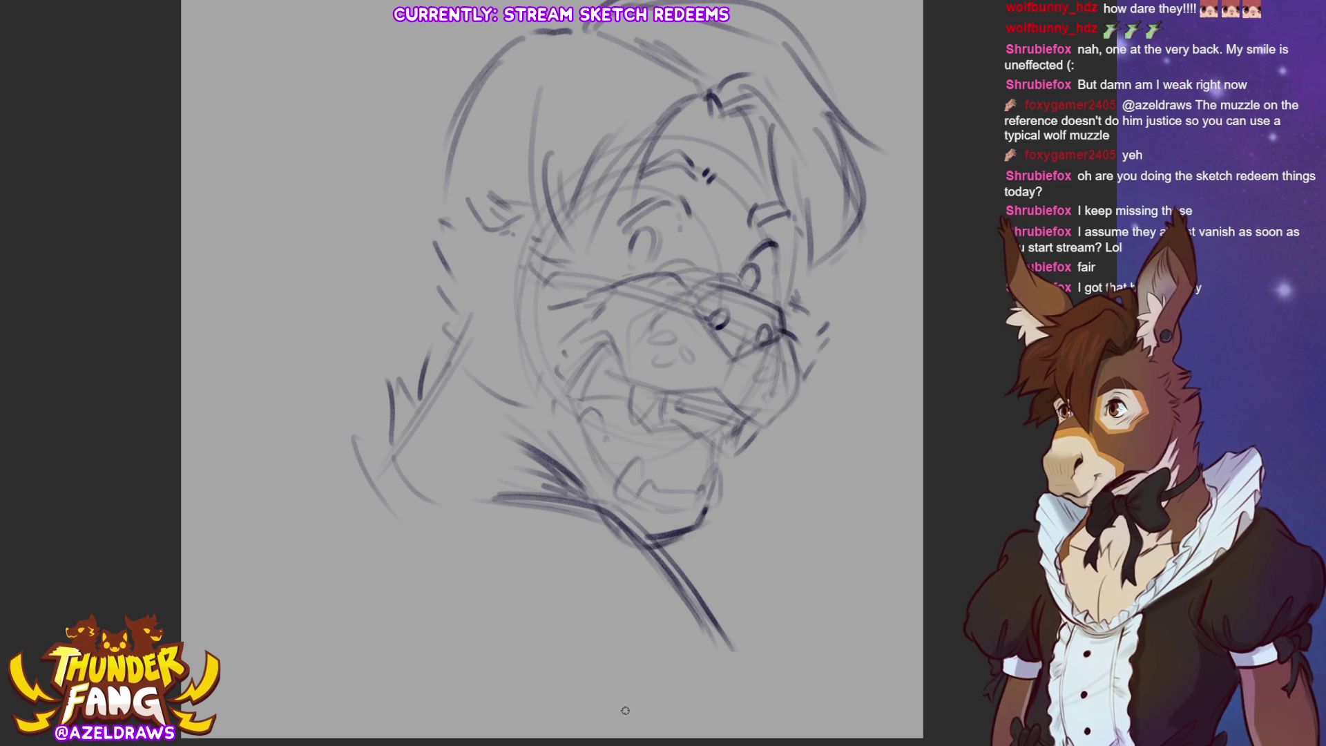
{"action": "left_click_drag", "start_coordinate": [673, 573], "coordinate": [731, 666]}
Reinforce the lower neck line and sketch the collar curve and shoulder lines.
{"action": "left_click_drag", "start_coordinate": [684, 595], "coordinate": [725, 732]}
{"action": "left_click_drag", "start_coordinate": [450, 715], "coordinate": [525, 736]}
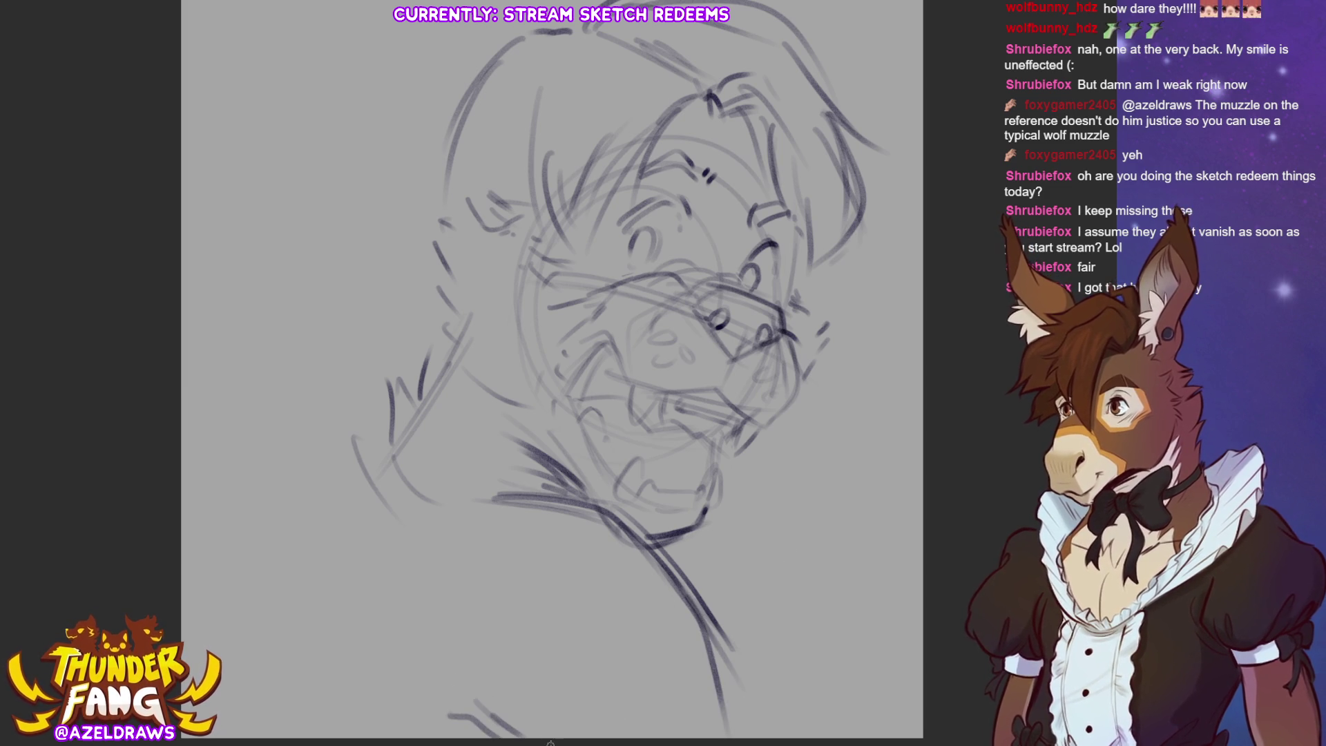
{"action": "mouse_move", "coordinate": [339, 377]}
{"action": "left_mouse_down"}
{"action": "mouse_move", "coordinate": [435, 476]}
{"action": "mouse_move", "coordinate": [532, 496]}
{"action": "left_mouse_up"}
{"action": "mouse_move", "coordinate": [414, 336]}
{"action": "left_mouse_down"}
{"action": "mouse_move", "coordinate": [291, 362]}
{"action": "mouse_move", "coordinate": [323, 484]}
{"action": "left_mouse_up"}
{"action": "mouse_move", "coordinate": [315, 413]}
{"action": "left_mouse_down"}
{"action": "mouse_move", "coordinate": [270, 439]}
{"action": "mouse_move", "coordinate": [273, 501]}
{"action": "left_mouse_up"}
{"action": "mouse_move", "coordinate": [290, 583]}
{"action": "left_mouse_down"}
{"action": "mouse_move", "coordinate": [518, 506]}
{"action": "mouse_move", "coordinate": [491, 509]}
{"action": "left_mouse_up"}
Draw the hoodie collar edge across the neck with a curved line along the collar.
{"action": "left_click_drag", "start_coordinate": [401, 522], "coordinate": [456, 504]}
{"action": "mouse_move", "coordinate": [487, 511]}
{"action": "left_mouse_down"}
{"action": "mouse_move", "coordinate": [509, 491]}
{"action": "mouse_move", "coordinate": [597, 492]}
{"action": "left_mouse_up"}
{"action": "mouse_move", "coordinate": [432, 471]}
{"action": "left_mouse_down"}
{"action": "mouse_move", "coordinate": [545, 450]}
{"action": "mouse_move", "coordinate": [601, 504]}
{"action": "left_mouse_up"}
{"action": "left_click_drag", "start_coordinate": [438, 495], "coordinate": [539, 480]}
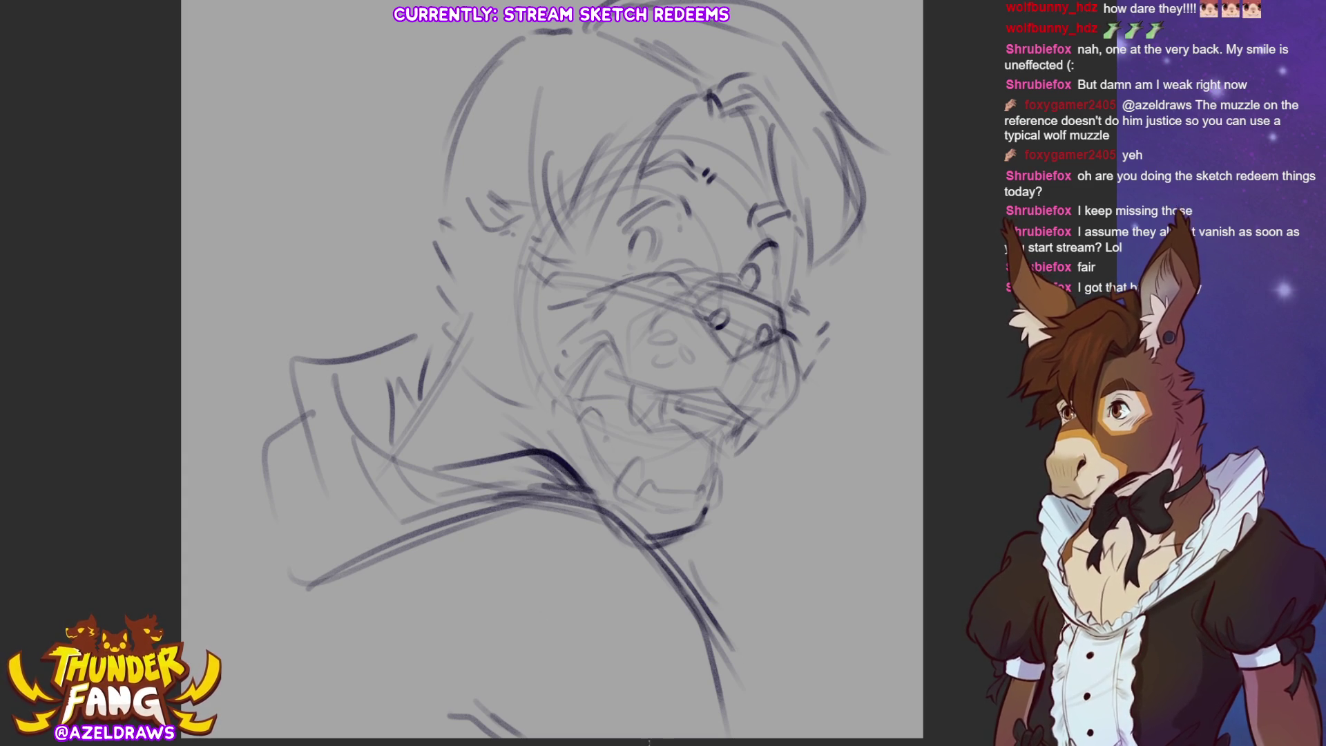
{"action": "mouse_move", "coordinate": [321, 363]}
{"action": "left_mouse_down"}
{"action": "mouse_move", "coordinate": [342, 435]}
{"action": "mouse_move", "coordinate": [476, 484]}
{"action": "left_mouse_up"}
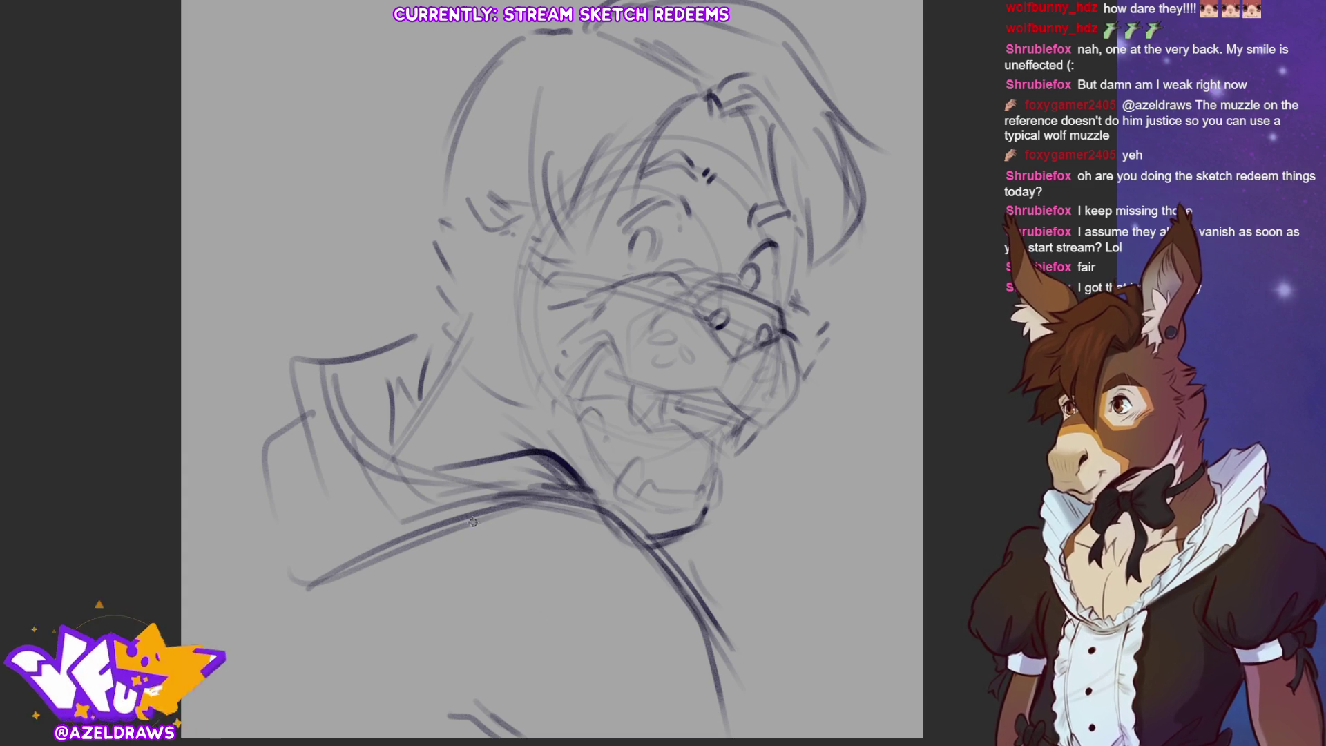
{"action": "mouse_move", "coordinate": [713, 718]}
{"action": "left_mouse_down"}
{"action": "mouse_move", "coordinate": [676, 733]}
{"action": "mouse_move", "coordinate": [734, 710]}
{"action": "mouse_move", "coordinate": [740, 737]}
{"action": "left_mouse_up"}
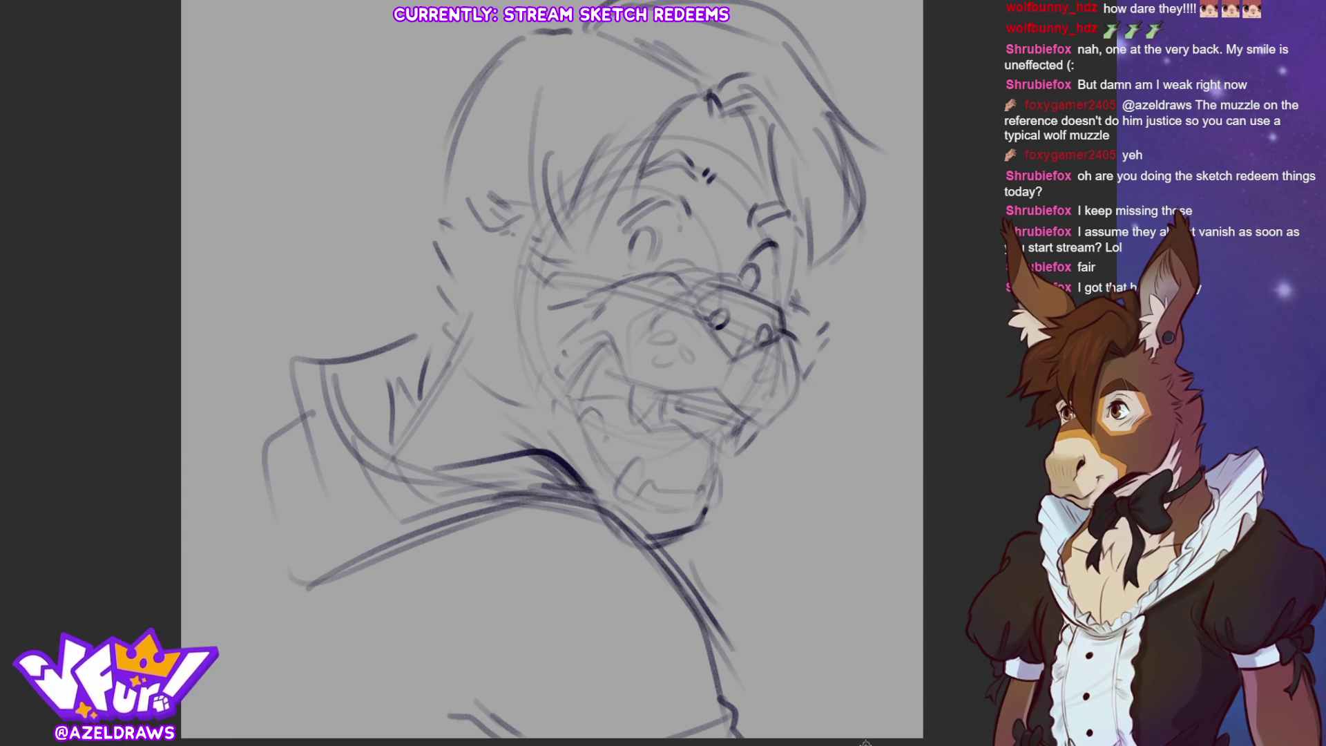
{"action": "scroll", "coordinate": [678, 173], "scroll_direction": "up", "scroll_amount": 1}
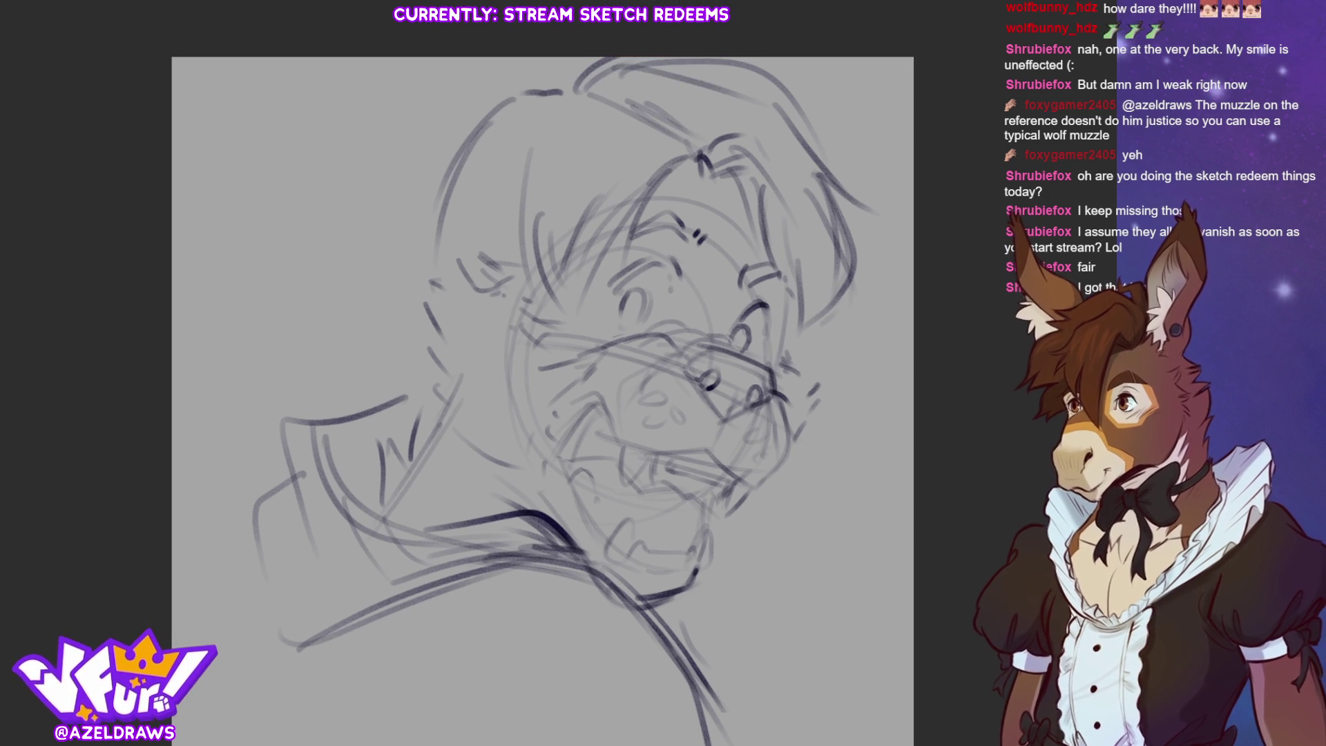
Sketch the left ear's outer and inner lines and the right ear outline.
{"action": "mouse_move", "coordinate": [453, 247]}
{"action": "left_mouse_down"}
{"action": "mouse_move", "coordinate": [439, 141]}
{"action": "mouse_move", "coordinate": [470, 105]}
{"action": "mouse_move", "coordinate": [522, 183]}
{"action": "mouse_move", "coordinate": [444, 104]}
{"action": "mouse_move", "coordinate": [425, 275]}
{"action": "left_mouse_up"}
{"action": "left_click_drag", "start_coordinate": [462, 119], "coordinate": [500, 243]}
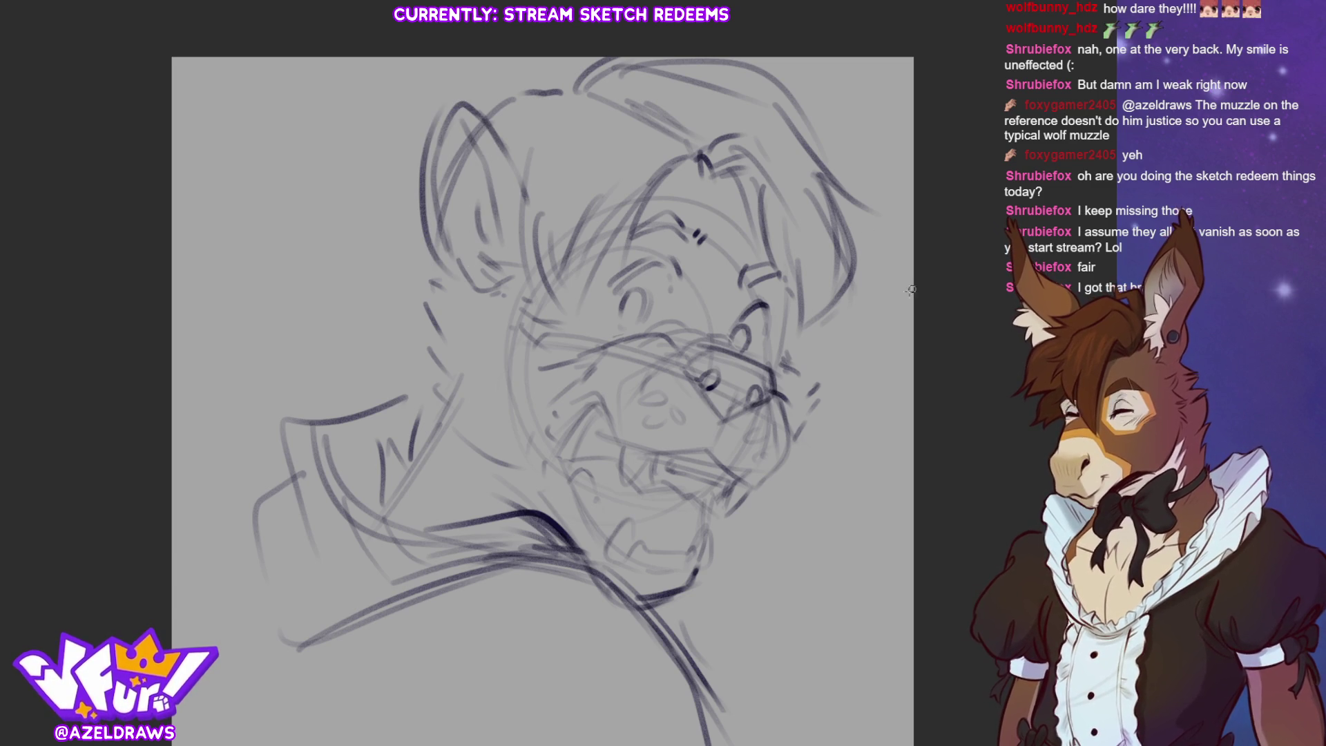
{"action": "mouse_move", "coordinate": [832, 207]}
{"action": "left_mouse_down"}
{"action": "mouse_move", "coordinate": [860, 220]}
{"action": "mouse_move", "coordinate": [784, 352]}
{"action": "left_mouse_up"}
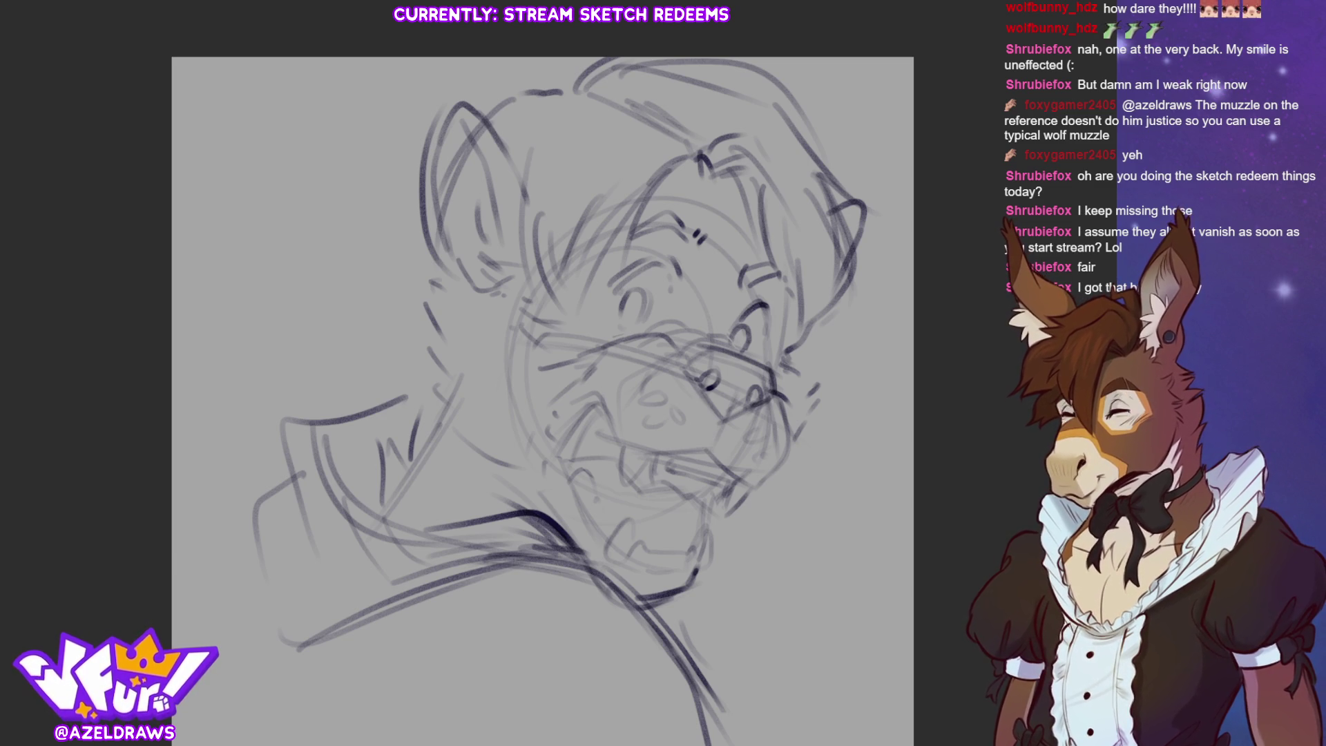
{"action": "mouse_move", "coordinate": [838, 216]}
{"action": "left_mouse_down"}
{"action": "mouse_move", "coordinate": [834, 310]}
{"action": "mouse_move", "coordinate": [821, 335]}
{"action": "mouse_move", "coordinate": [806, 330]}
{"action": "left_mouse_up"}
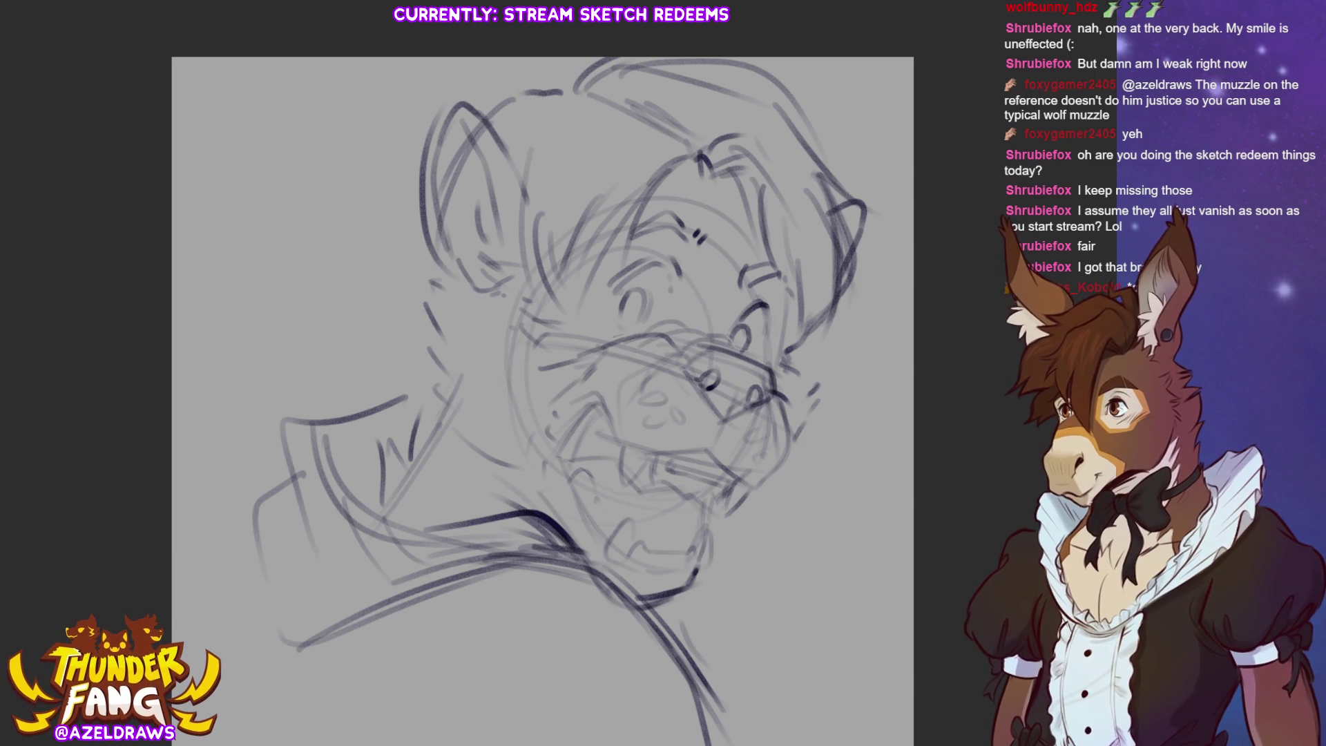
Darken the left ear's outline and inner strokes and strengthen the cheek line.
{"action": "left_click_drag", "start_coordinate": [495, 184], "coordinate": [471, 202]}
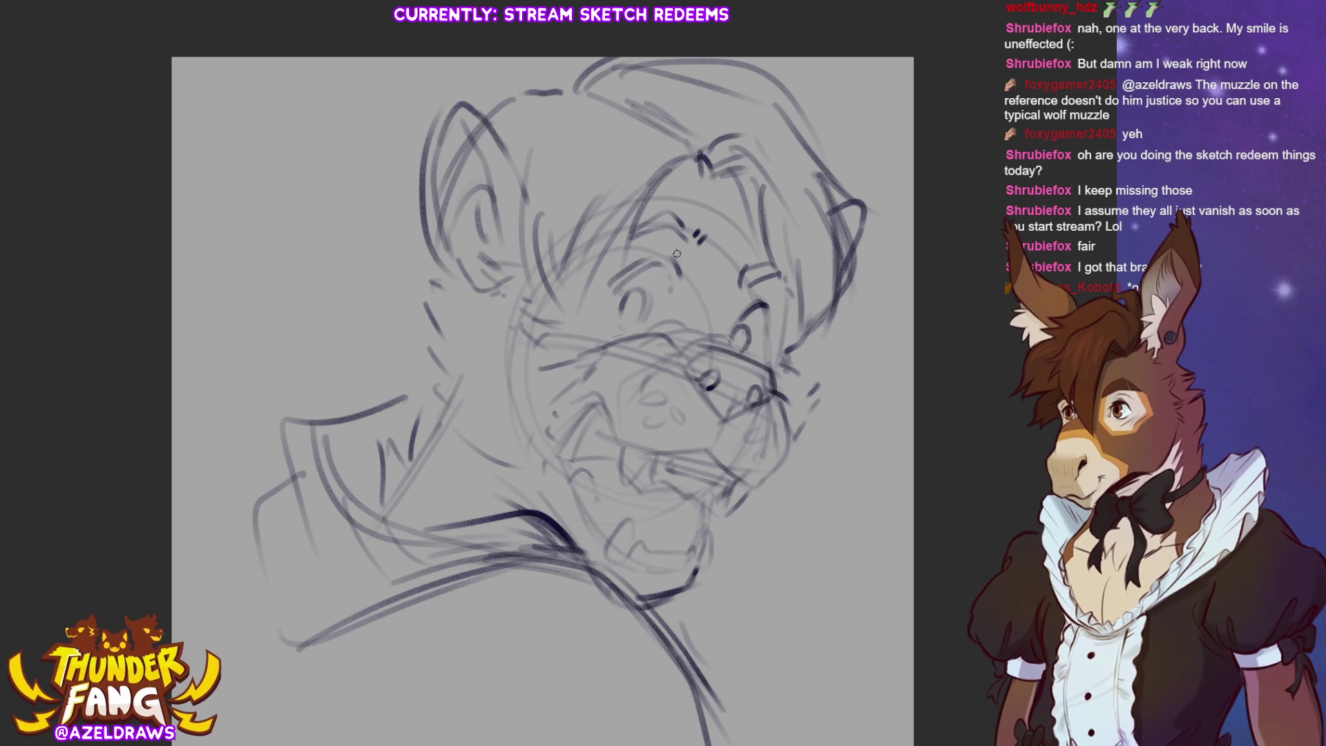
{"action": "mouse_move", "coordinate": [476, 185]}
{"action": "left_mouse_down"}
{"action": "mouse_move", "coordinate": [439, 280]}
{"action": "mouse_move", "coordinate": [479, 291]}
{"action": "mouse_move", "coordinate": [446, 273]}
{"action": "mouse_move", "coordinate": [476, 273]}
{"action": "mouse_move", "coordinate": [594, 324]}
{"action": "left_mouse_up"}
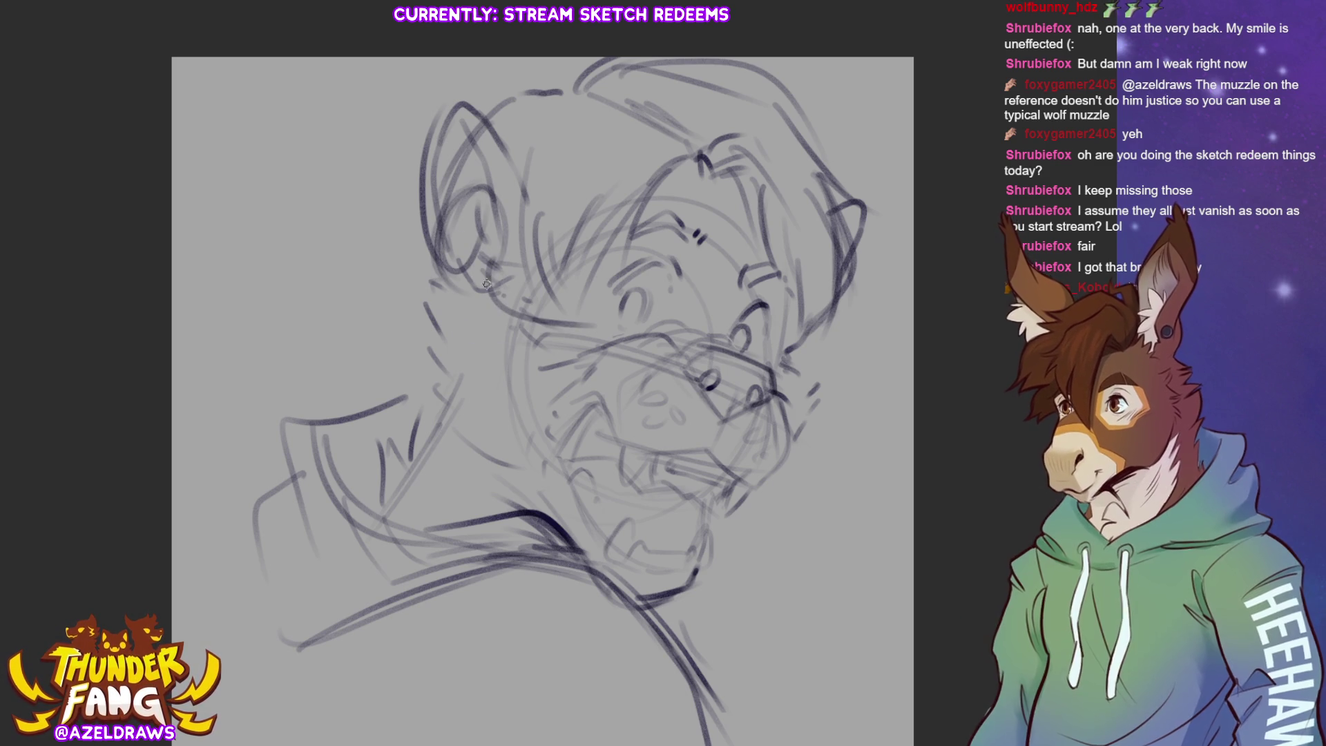
{"action": "left_click_drag", "start_coordinate": [483, 296], "coordinate": [601, 330]}
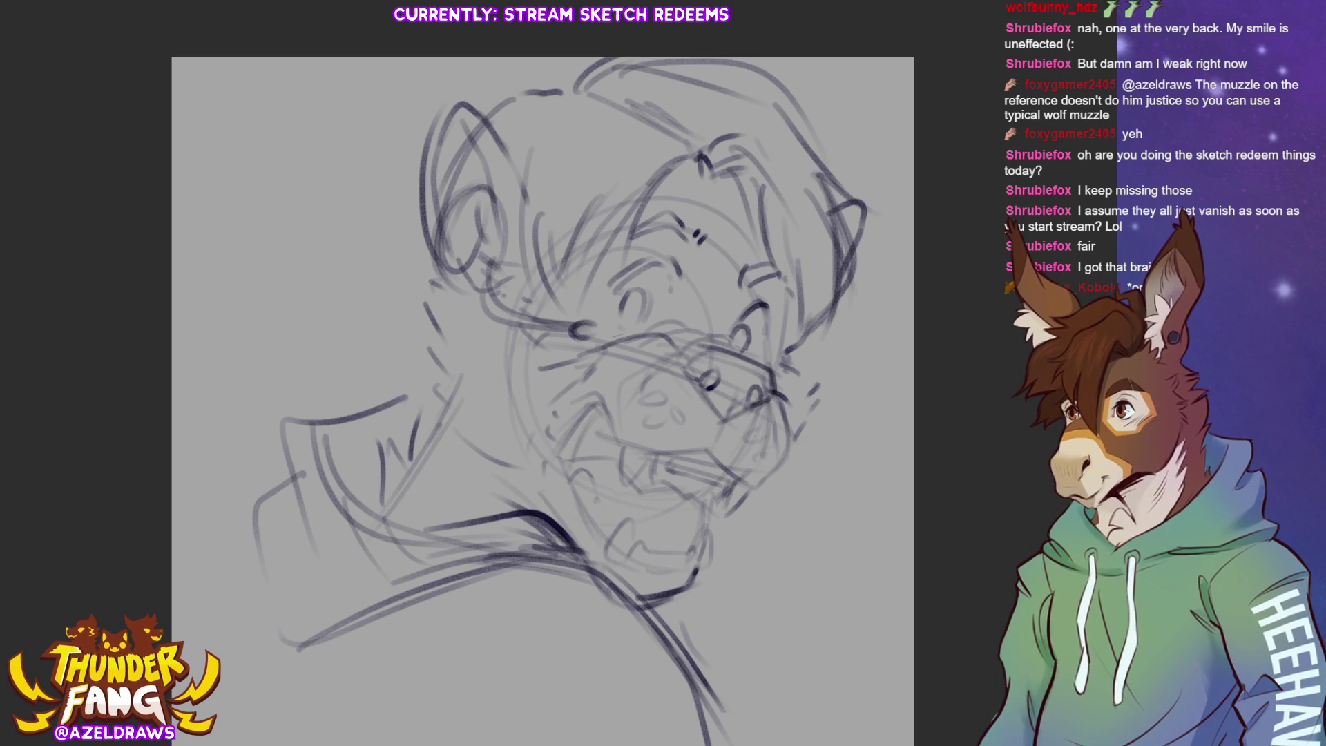
{"action": "mouse_move", "coordinate": [483, 235]}
{"action": "left_mouse_down"}
{"action": "mouse_move", "coordinate": [491, 283]}
{"action": "mouse_move", "coordinate": [476, 211]}
{"action": "mouse_move", "coordinate": [456, 266]}
{"action": "mouse_move", "coordinate": [476, 224]}
{"action": "mouse_move", "coordinate": [459, 188]}
{"action": "mouse_move", "coordinate": [418, 238]}
{"action": "mouse_move", "coordinate": [434, 285]}
{"action": "mouse_move", "coordinate": [494, 271]}
{"action": "left_mouse_up"}
{"action": "left_click_drag", "start_coordinate": [470, 178], "coordinate": [499, 208]}
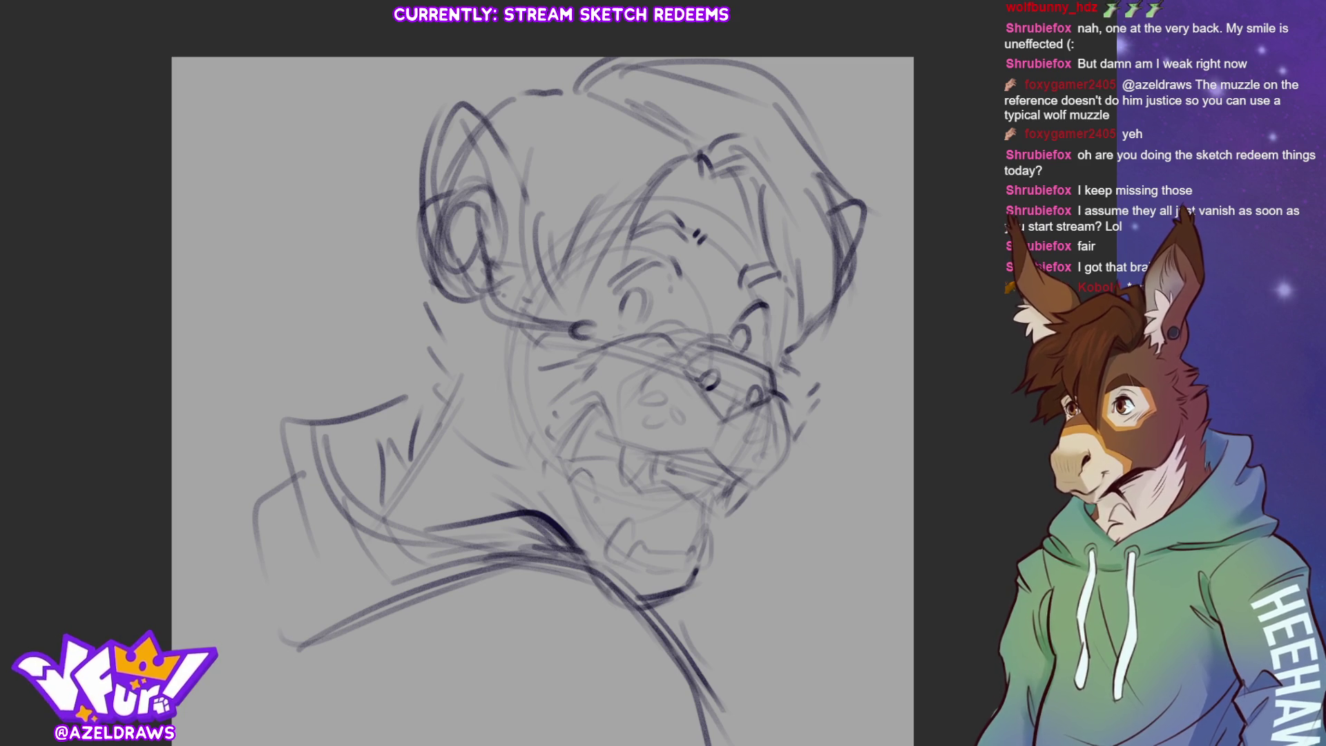
Shift the whole sketch slightly right with Ctrl+T, then sketch shoulder lines left of the hoodie.
{"action": "scroll", "coordinate": [547, 373], "scroll_direction": "down", "scroll_amount": 2}
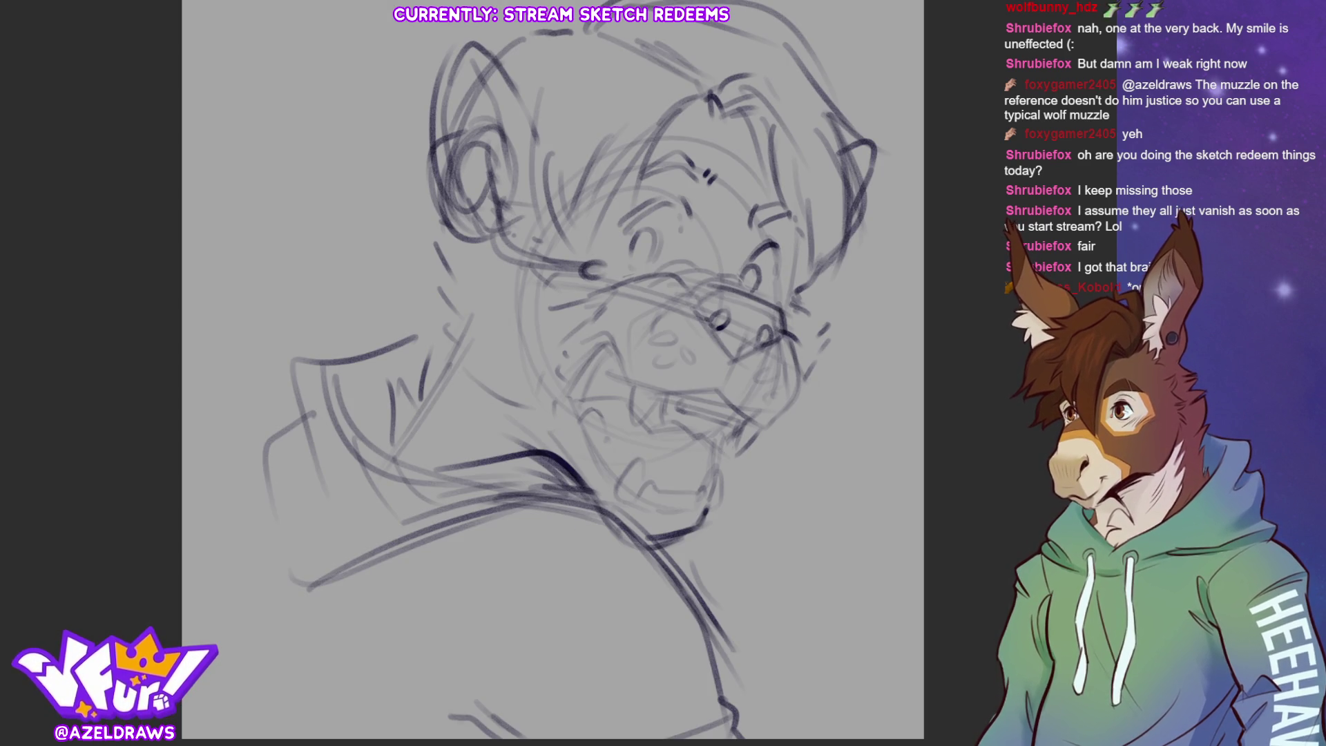
{"action": "key", "text": "ctrl+t"}
{"action": "mouse_move", "coordinate": [763, 567]}
{"action": "left_mouse_down"}
{"action": "mouse_move", "coordinate": [822, 577]}
{"action": "mouse_move", "coordinate": [801, 575]}
{"action": "left_mouse_up"}
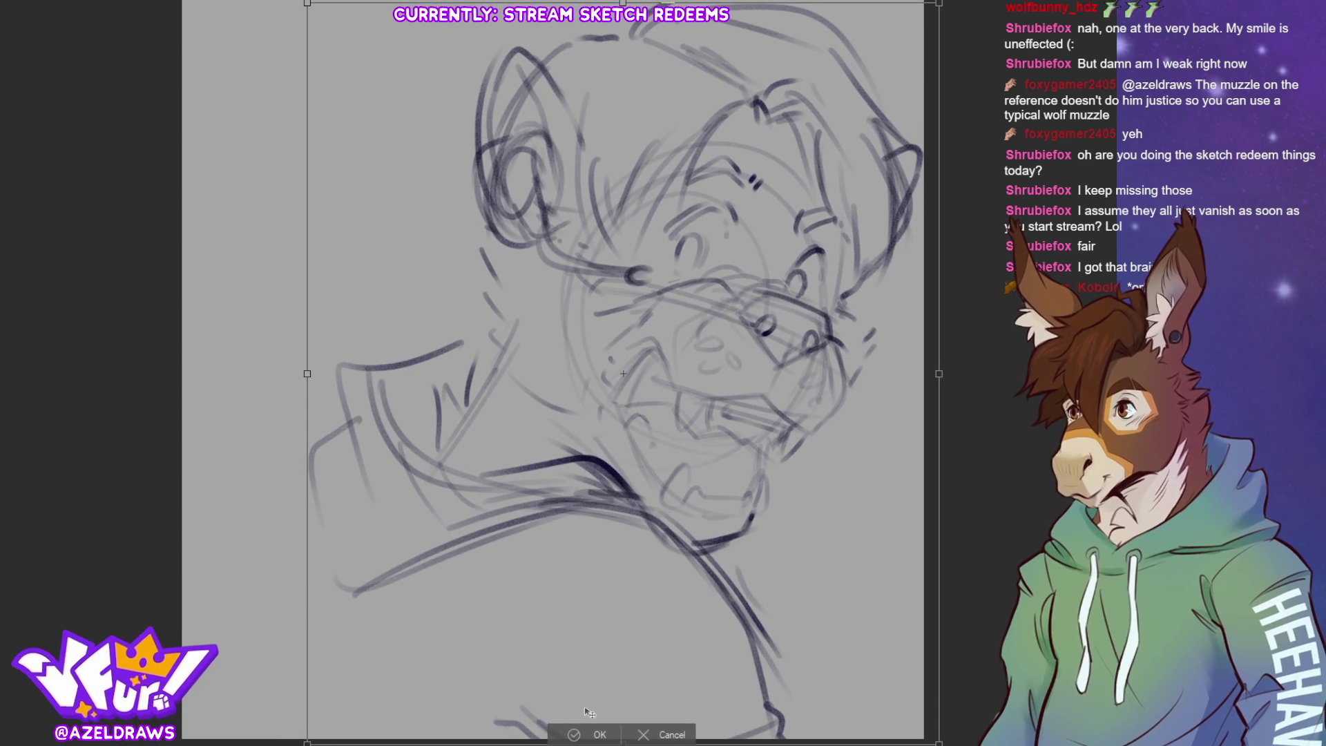
{"action": "left_click", "coordinate": [577, 735]}
{"action": "mouse_move", "coordinate": [308, 480]}
{"action": "left_mouse_down"}
{"action": "mouse_move", "coordinate": [197, 635]}
{"action": "mouse_move", "coordinate": [221, 622]}
{"action": "left_mouse_up"}
{"action": "mouse_move", "coordinate": [294, 428]}
{"action": "left_mouse_down"}
{"action": "mouse_move", "coordinate": [340, 589]}
{"action": "mouse_move", "coordinate": [387, 577]}
{"action": "mouse_move", "coordinate": [343, 364]}
{"action": "left_mouse_up"}
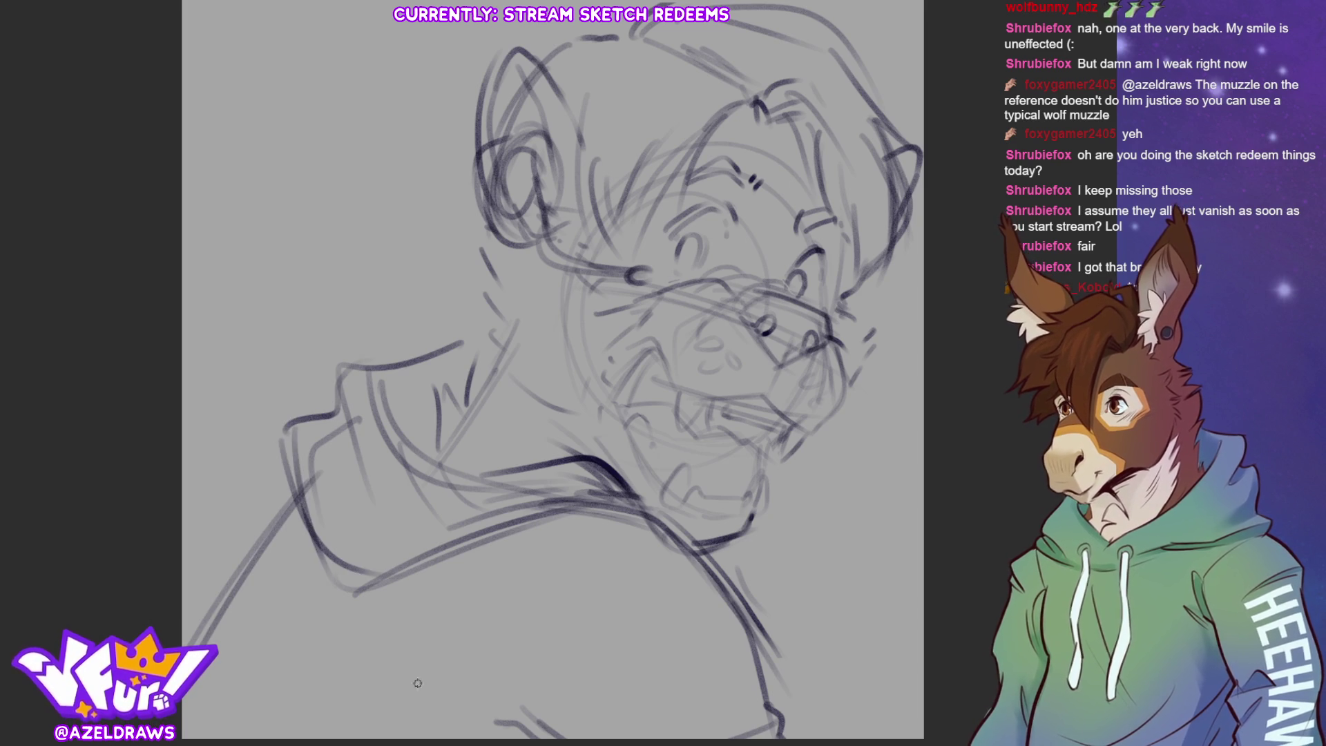
Add spiky mane strokes left of the hoodie and long curves down to the bottom edge.
{"action": "left_click_drag", "start_coordinate": [183, 340], "coordinate": [330, 246]}
{"action": "left_click_drag", "start_coordinate": [208, 322], "coordinate": [358, 240]}
{"action": "mouse_move", "coordinate": [357, 240]}
{"action": "left_mouse_down"}
{"action": "mouse_move", "coordinate": [236, 414]}
{"action": "mouse_move", "coordinate": [317, 351]}
{"action": "mouse_move", "coordinate": [330, 673]}
{"action": "left_mouse_up"}
{"action": "left_click_drag", "start_coordinate": [283, 514], "coordinate": [399, 695]}
{"action": "left_click_drag", "start_coordinate": [297, 539], "coordinate": [410, 733]}
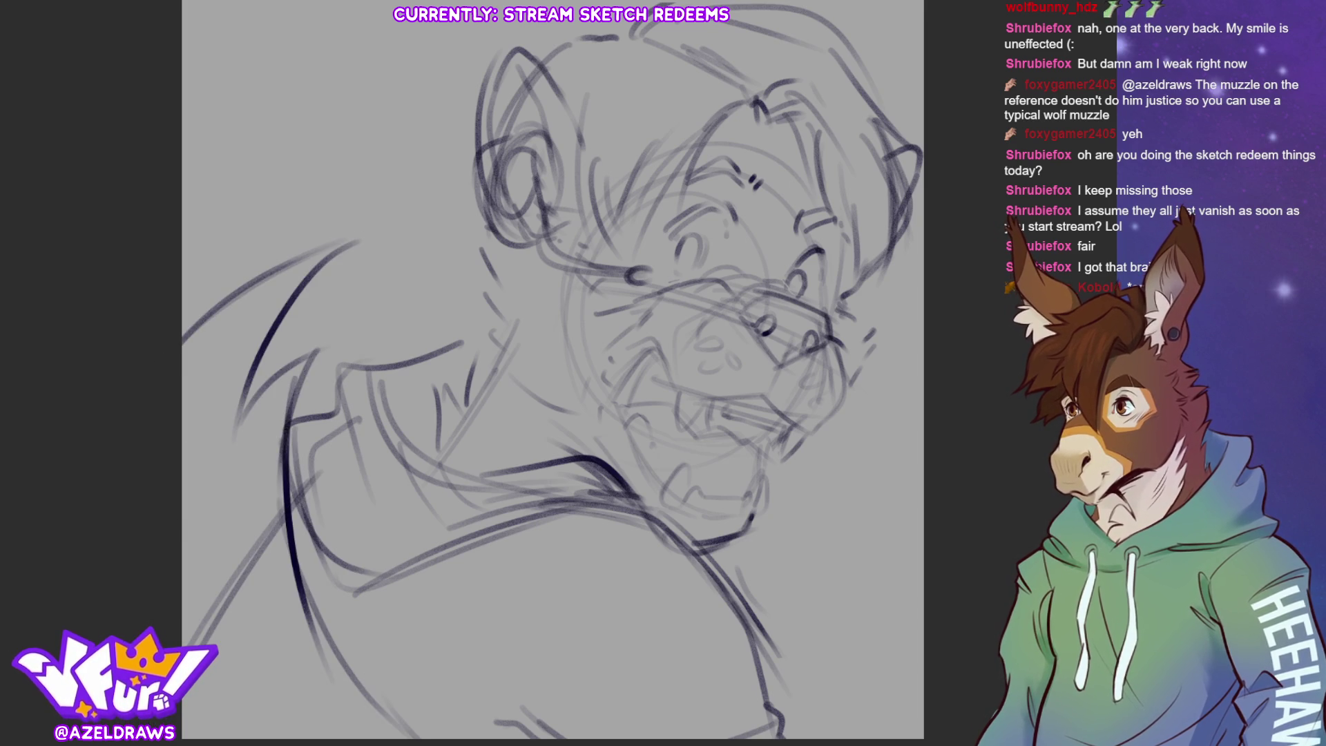
Add diagonal lines in the lower-left area and short strokes at the upper left and neck.
{"action": "left_click_drag", "start_coordinate": [204, 598], "coordinate": [338, 715]}
{"action": "left_click_drag", "start_coordinate": [186, 583], "coordinate": [404, 729]}
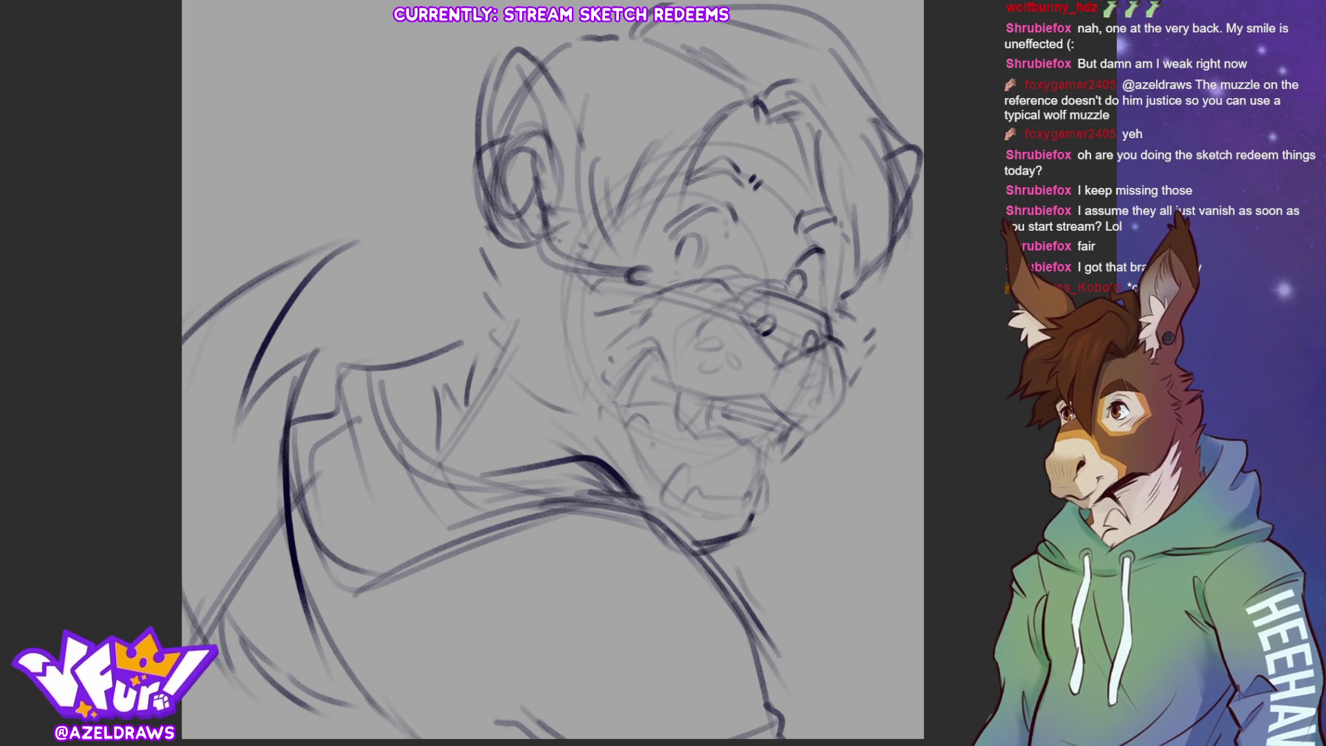
{"action": "left_click_drag", "start_coordinate": [200, 275], "coordinate": [254, 238]}
{"action": "mouse_move", "coordinate": [324, 341]}
{"action": "left_mouse_down"}
{"action": "mouse_move", "coordinate": [330, 404]}
{"action": "mouse_move", "coordinate": [344, 406]}
{"action": "left_mouse_up"}
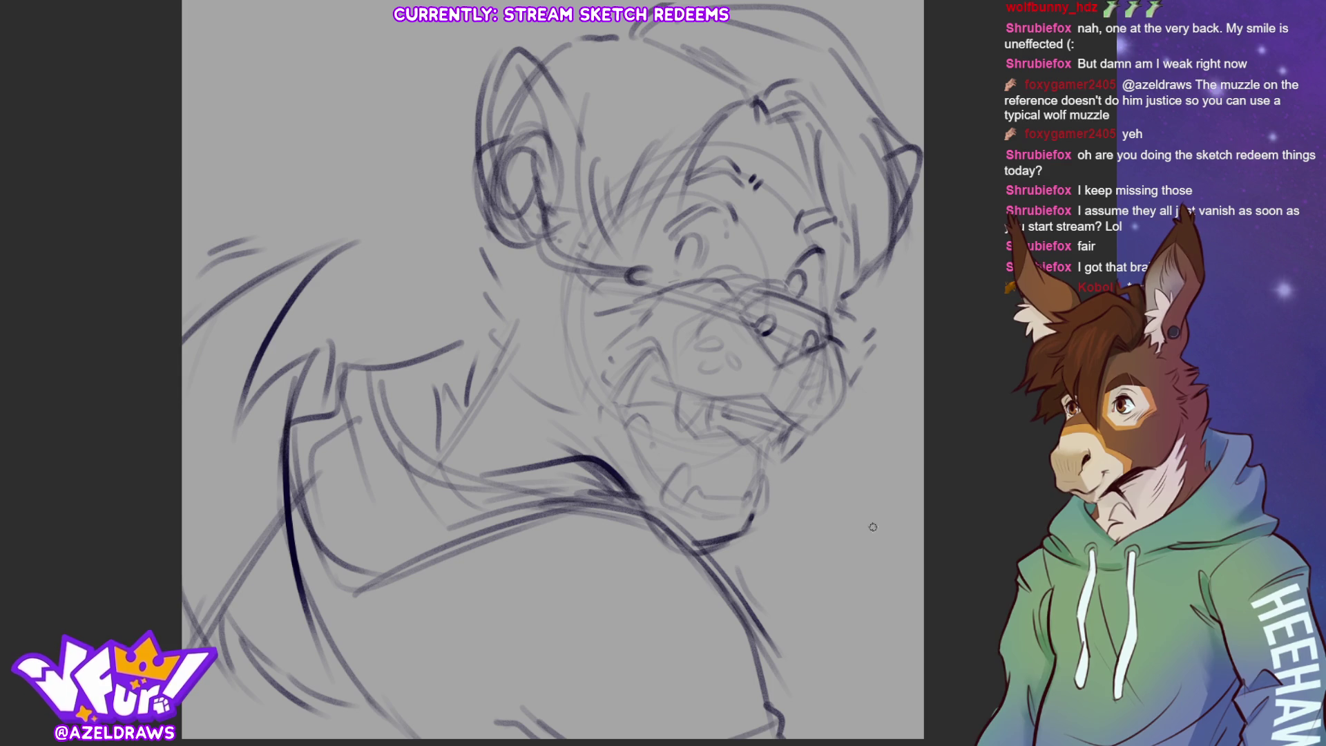
Draw curved strokes below the jaw, left of and beneath the small oval.
{"action": "mouse_move", "coordinate": [752, 597]}
{"action": "left_mouse_down"}
{"action": "mouse_move", "coordinate": [786, 561]}
{"action": "mouse_move", "coordinate": [839, 549]}
{"action": "mouse_move", "coordinate": [839, 562]}
{"action": "mouse_move", "coordinate": [832, 536]}
{"action": "mouse_move", "coordinate": [814, 543]}
{"action": "mouse_move", "coordinate": [840, 560]}
{"action": "mouse_move", "coordinate": [849, 592]}
{"action": "mouse_move", "coordinate": [811, 653]}
{"action": "mouse_move", "coordinate": [891, 562]}
{"action": "mouse_move", "coordinate": [923, 548]}
{"action": "left_mouse_up"}
{"action": "mouse_move", "coordinate": [802, 564]}
{"action": "left_mouse_down"}
{"action": "mouse_move", "coordinate": [774, 631]}
{"action": "mouse_move", "coordinate": [794, 649]}
{"action": "left_mouse_up"}
{"action": "left_click_drag", "start_coordinate": [924, 641], "coordinate": [915, 665]}
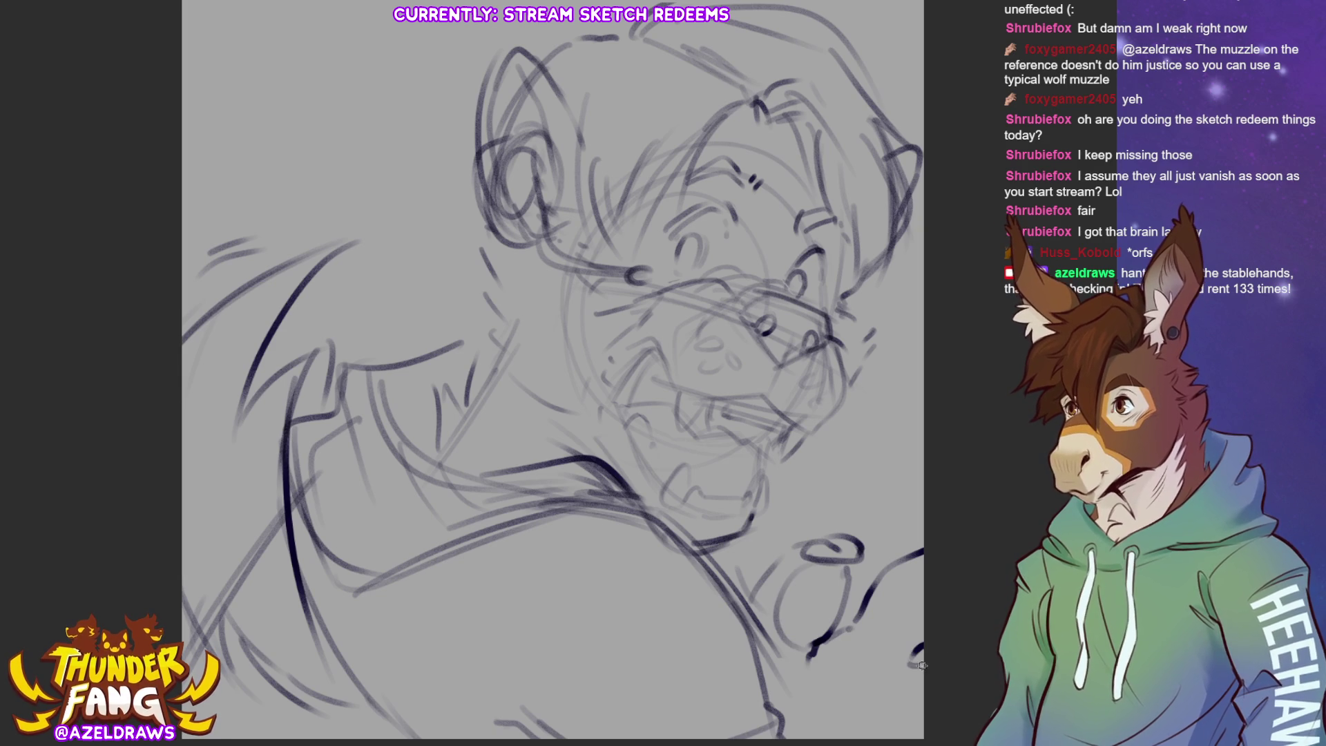
{"action": "mouse_move", "coordinate": [813, 661]}
{"action": "left_mouse_down"}
{"action": "mouse_move", "coordinate": [849, 664]}
{"action": "mouse_move", "coordinate": [791, 690]}
{"action": "left_mouse_up"}
{"action": "left_click_drag", "start_coordinate": [860, 664], "coordinate": [901, 718]}
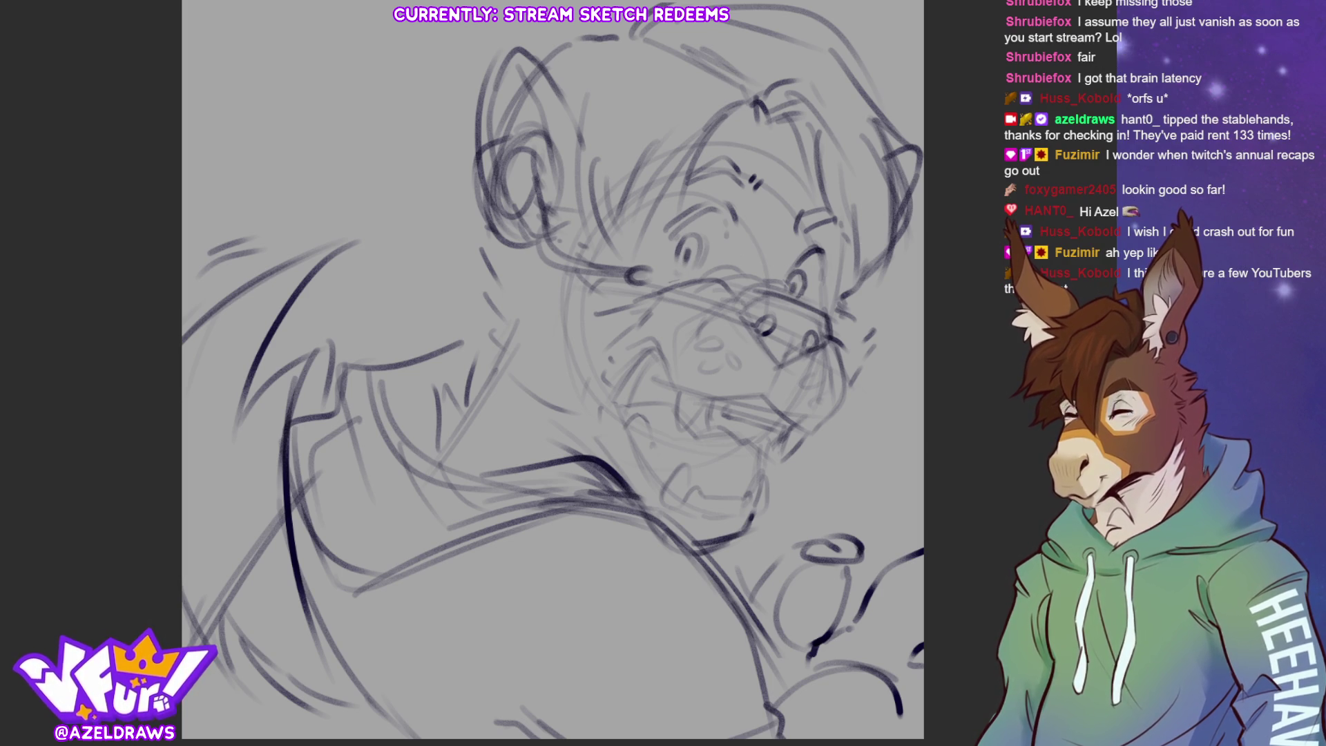
Sketch brow strokes above the character's right eye.
{"action": "mouse_move", "coordinate": [736, 144]}
{"action": "left_mouse_down"}
{"action": "mouse_move", "coordinate": [660, 184]}
{"action": "mouse_move", "coordinate": [719, 175]}
{"action": "mouse_move", "coordinate": [823, 195]}
{"action": "mouse_move", "coordinate": [846, 202]}
{"action": "mouse_move", "coordinate": [837, 225]}
{"action": "mouse_move", "coordinate": [852, 223]}
{"action": "left_mouse_up"}
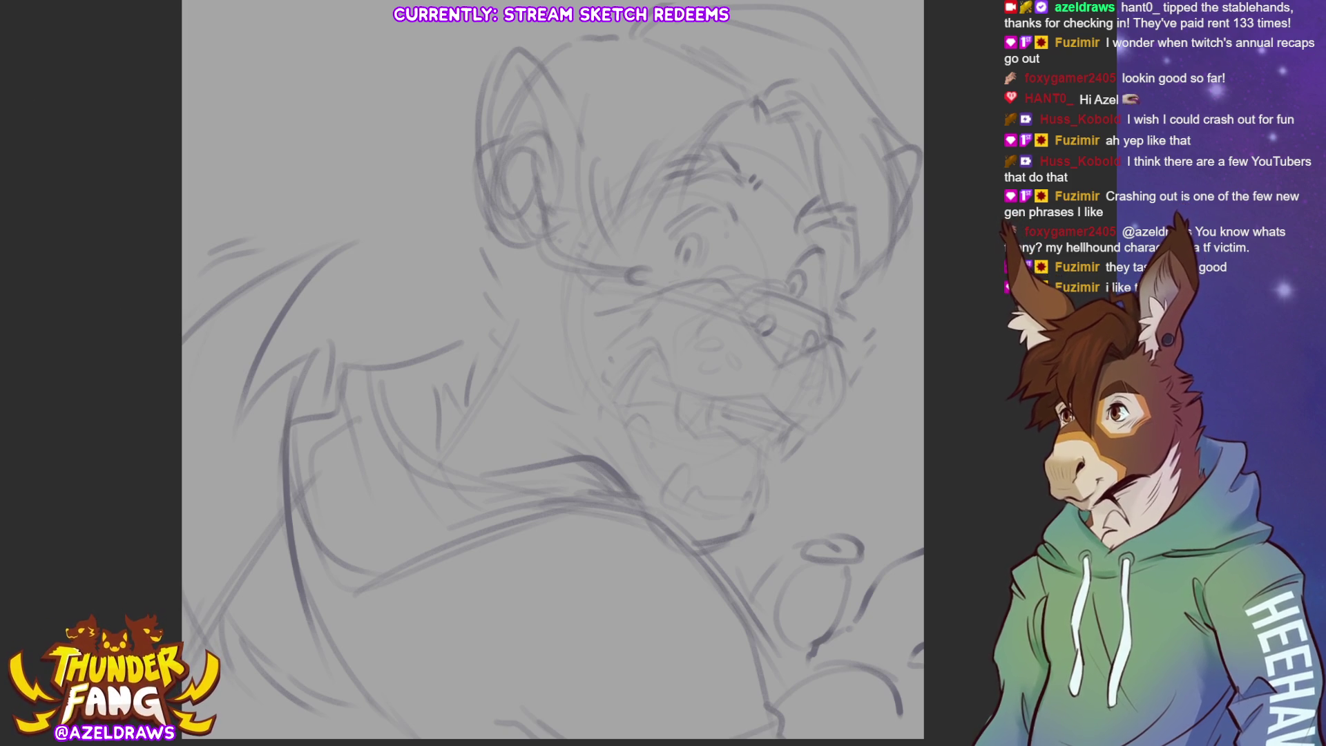
Try a few trial strokes left of the head and undo them.
{"action": "left_click_drag", "start_coordinate": [264, 224], "coordinate": [368, 147]}
{"action": "key", "text": "ctrl+z"}
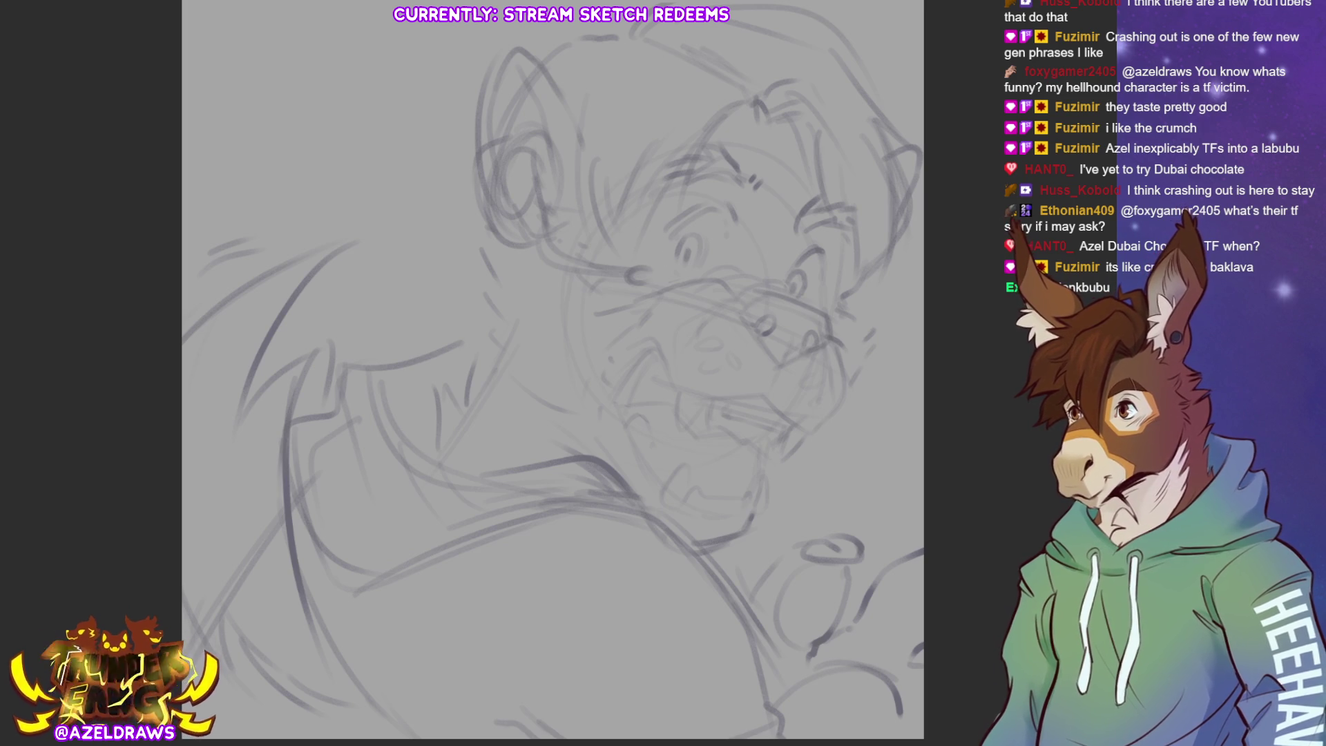
{"action": "left_click_drag", "start_coordinate": [415, 139], "coordinate": [412, 260]}
{"action": "left_click_drag", "start_coordinate": [425, 173], "coordinate": [446, 289]}
{"action": "key", "text": "ctrl+z"}
{"action": "key", "text": "ctrl+z"}
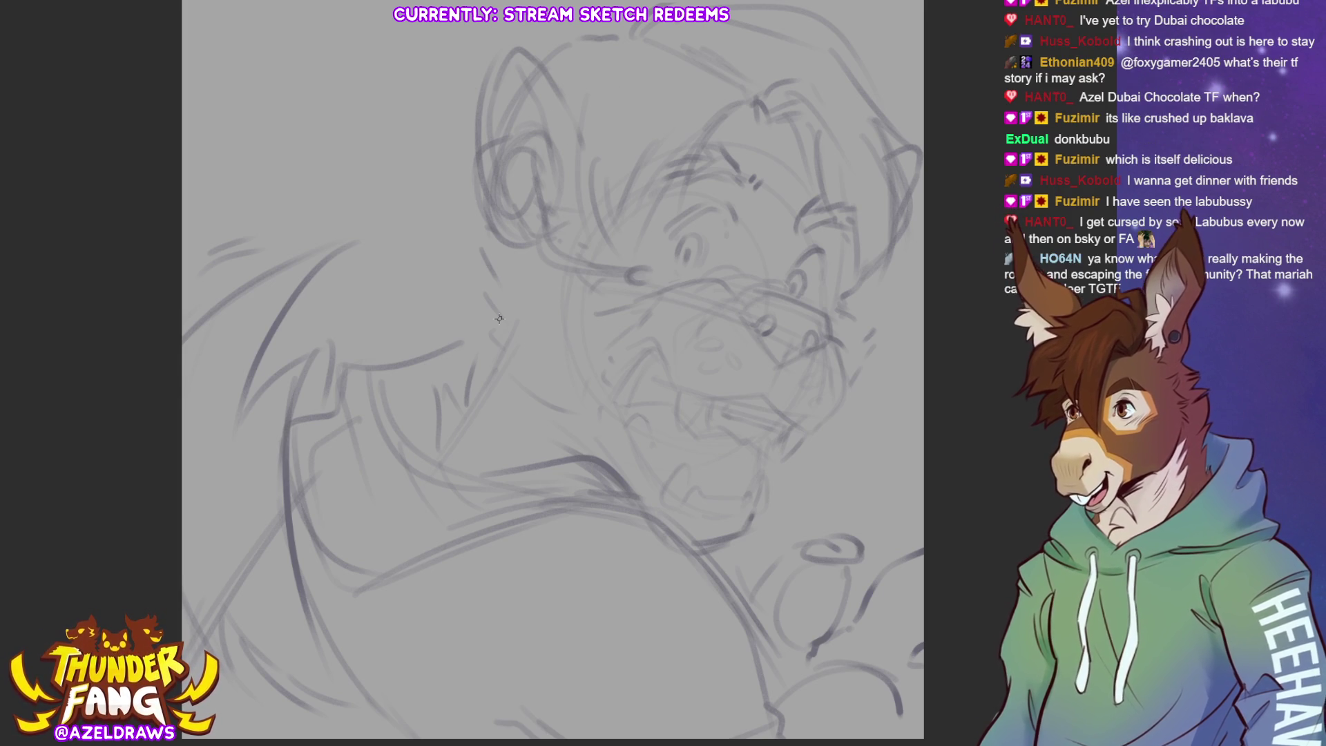
Ink the clean outline arcing over the head and down its right side to the jaw.
{"action": "mouse_move", "coordinate": [540, 65]}
{"action": "left_mouse_down"}
{"action": "mouse_move", "coordinate": [587, 38]}
{"action": "mouse_move", "coordinate": [635, 45]}
{"action": "mouse_move", "coordinate": [659, 22]}
{"action": "mouse_move", "coordinate": [792, 4]}
{"action": "left_mouse_up"}
{"action": "mouse_move", "coordinate": [843, 42]}
{"action": "left_mouse_down"}
{"action": "mouse_move", "coordinate": [897, 82]}
{"action": "mouse_move", "coordinate": [897, 138]}
{"action": "left_mouse_up"}
{"action": "mouse_move", "coordinate": [860, 96]}
{"action": "left_mouse_down"}
{"action": "mouse_move", "coordinate": [902, 147]}
{"action": "mouse_move", "coordinate": [905, 203]}
{"action": "mouse_move", "coordinate": [870, 259]}
{"action": "left_mouse_up"}
{"action": "mouse_move", "coordinate": [889, 155]}
{"action": "left_mouse_down"}
{"action": "mouse_move", "coordinate": [895, 249]}
{"action": "mouse_move", "coordinate": [849, 286]}
{"action": "left_mouse_up"}
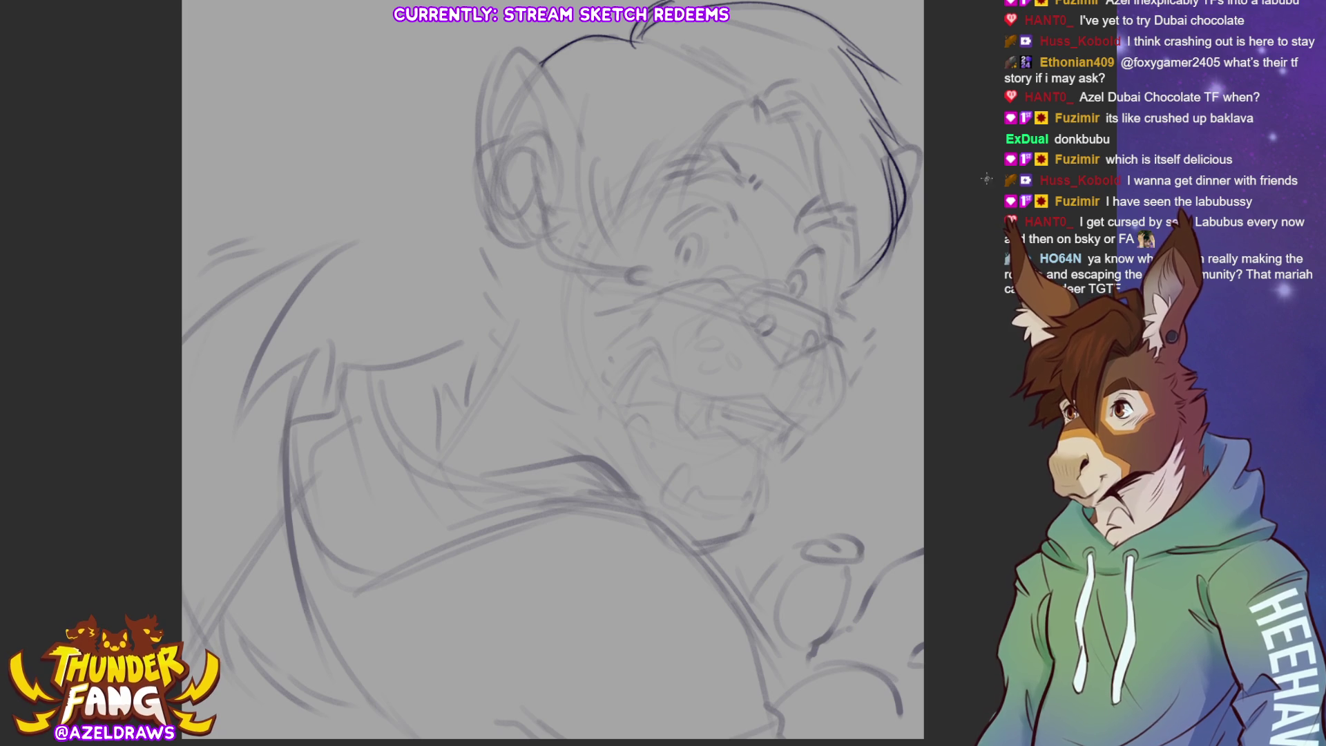
Ink short brow strokes and hair strands falling down the head's right side.
{"action": "mouse_move", "coordinate": [765, 114]}
{"action": "left_mouse_down"}
{"action": "mouse_move", "coordinate": [818, 107]}
{"action": "mouse_move", "coordinate": [808, 122]}
{"action": "mouse_move", "coordinate": [770, 86]}
{"action": "mouse_move", "coordinate": [814, 69]}
{"action": "mouse_move", "coordinate": [839, 116]}
{"action": "mouse_move", "coordinate": [820, 142]}
{"action": "mouse_move", "coordinate": [832, 214]}
{"action": "left_mouse_up"}
{"action": "left_click_drag", "start_coordinate": [808, 159], "coordinate": [845, 242]}
{"action": "left_click_drag", "start_coordinate": [825, 169], "coordinate": [859, 276]}
{"action": "left_click_drag", "start_coordinate": [869, 217], "coordinate": [871, 260]}
{"action": "mouse_move", "coordinate": [752, 111]}
{"action": "left_mouse_down"}
{"action": "mouse_move", "coordinate": [772, 107]}
{"action": "mouse_move", "coordinate": [678, 210]}
{"action": "left_mouse_up"}
Ink curved hair strands over the forehead and short strands along the top of the head.
{"action": "mouse_move", "coordinate": [710, 126]}
{"action": "left_mouse_down"}
{"action": "mouse_move", "coordinate": [680, 217]}
{"action": "mouse_move", "coordinate": [654, 239]}
{"action": "left_mouse_up"}
{"action": "left_click_drag", "start_coordinate": [657, 126], "coordinate": [637, 204]}
{"action": "left_click_drag", "start_coordinate": [633, 154], "coordinate": [615, 242]}
{"action": "mouse_move", "coordinate": [578, 121]}
{"action": "left_mouse_down"}
{"action": "mouse_move", "coordinate": [611, 247]}
{"action": "mouse_move", "coordinate": [576, 160]}
{"action": "left_mouse_up"}
{"action": "mouse_move", "coordinate": [732, 81]}
{"action": "left_mouse_down"}
{"action": "mouse_move", "coordinate": [691, 53]}
{"action": "mouse_move", "coordinate": [646, 58]}
{"action": "mouse_move", "coordinate": [664, 22]}
{"action": "mouse_move", "coordinate": [684, 48]}
{"action": "left_mouse_up"}
{"action": "left_click_drag", "start_coordinate": [743, 85], "coordinate": [704, 67]}
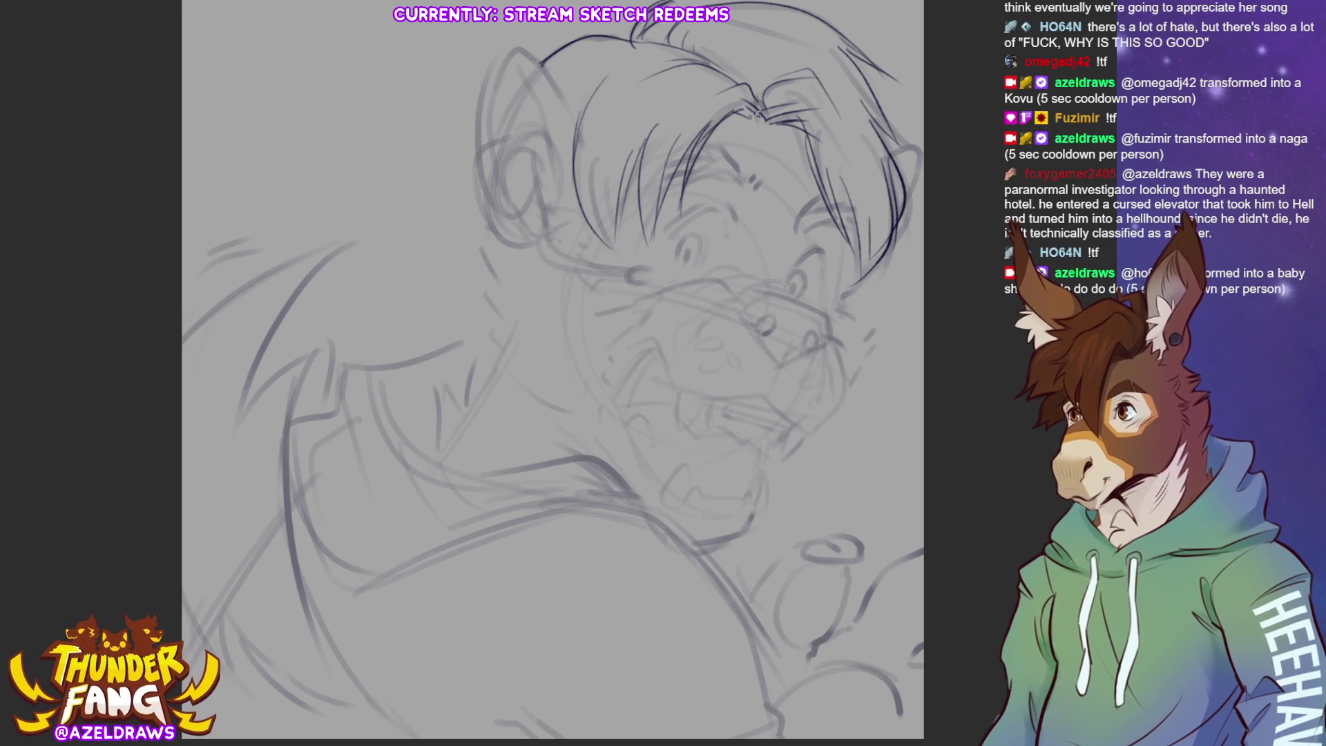
Ink clean hair strokes at the top of the head and fur on the face's right side.
{"action": "left_click_drag", "start_coordinate": [724, 120], "coordinate": [774, 114]}
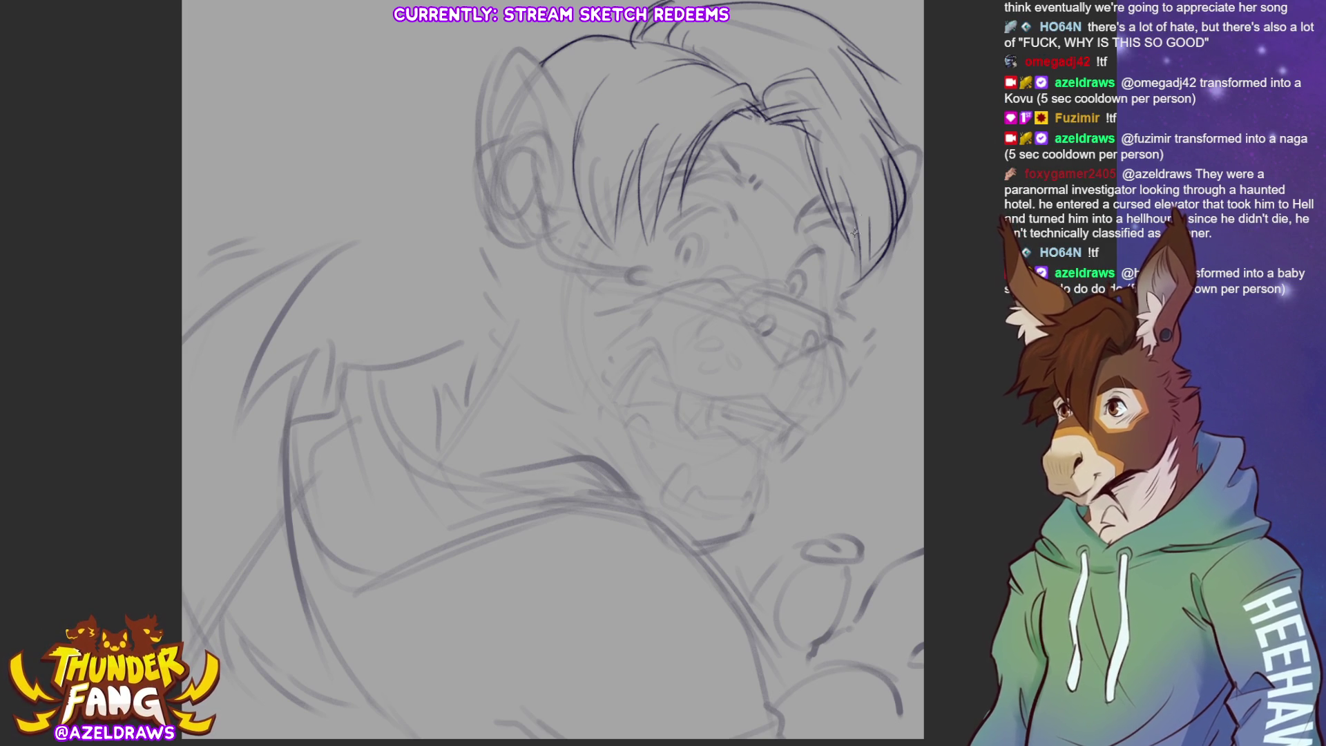
{"action": "left_click_drag", "start_coordinate": [851, 236], "coordinate": [841, 281]}
{"action": "mouse_move", "coordinate": [853, 235]}
{"action": "left_mouse_down"}
{"action": "mouse_move", "coordinate": [836, 302]}
{"action": "mouse_move", "coordinate": [867, 308]}
{"action": "mouse_move", "coordinate": [891, 336]}
{"action": "mouse_move", "coordinate": [851, 386]}
{"action": "left_mouse_up"}
{"action": "mouse_move", "coordinate": [757, 308]}
{"action": "left_mouse_down"}
{"action": "mouse_move", "coordinate": [768, 293]}
{"action": "mouse_move", "coordinate": [744, 319]}
{"action": "mouse_move", "coordinate": [760, 333]}
{"action": "mouse_move", "coordinate": [766, 319]}
{"action": "mouse_move", "coordinate": [776, 359]}
{"action": "mouse_move", "coordinate": [815, 338]}
{"action": "left_mouse_up"}
Ink the nose outline, curved lower lip, closed chin line and a fang.
{"action": "mouse_move", "coordinate": [768, 296]}
{"action": "left_mouse_down"}
{"action": "mouse_move", "coordinate": [810, 304]}
{"action": "mouse_move", "coordinate": [742, 294]}
{"action": "mouse_move", "coordinate": [736, 317]}
{"action": "mouse_move", "coordinate": [828, 316]}
{"action": "mouse_move", "coordinate": [821, 304]}
{"action": "mouse_move", "coordinate": [832, 321]}
{"action": "mouse_move", "coordinate": [829, 343]}
{"action": "mouse_move", "coordinate": [770, 388]}
{"action": "mouse_move", "coordinate": [780, 370]}
{"action": "left_mouse_up"}
{"action": "mouse_move", "coordinate": [663, 360]}
{"action": "left_mouse_down"}
{"action": "mouse_move", "coordinate": [687, 389]}
{"action": "mouse_move", "coordinate": [763, 399]}
{"action": "mouse_move", "coordinate": [832, 430]}
{"action": "left_mouse_up"}
{"action": "left_click_drag", "start_coordinate": [825, 333], "coordinate": [835, 414]}
{"action": "mouse_move", "coordinate": [685, 383]}
{"action": "left_mouse_down"}
{"action": "mouse_move", "coordinate": [678, 415]}
{"action": "mouse_move", "coordinate": [769, 406]}
{"action": "mouse_move", "coordinate": [784, 415]}
{"action": "mouse_move", "coordinate": [764, 420]}
{"action": "mouse_move", "coordinate": [788, 432]}
{"action": "mouse_move", "coordinate": [791, 455]}
{"action": "mouse_move", "coordinate": [810, 440]}
{"action": "left_mouse_up"}
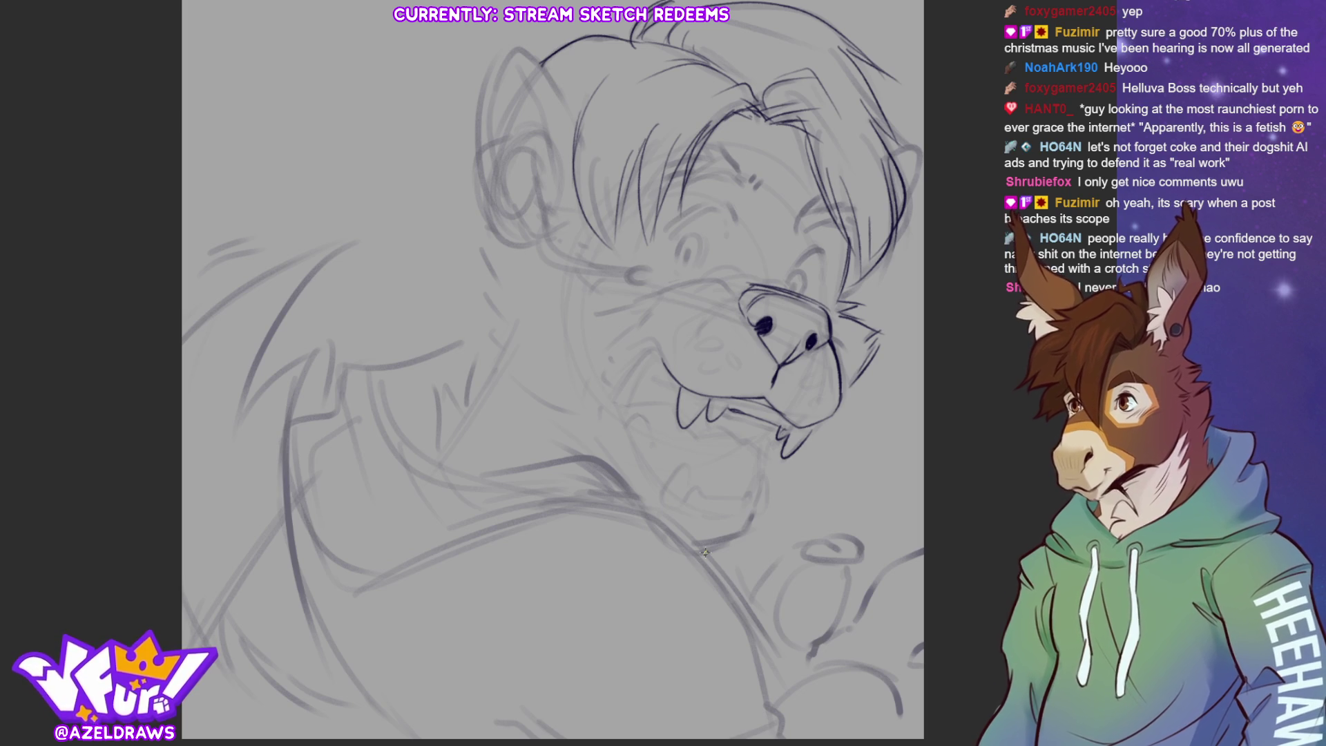
Ink the muzzle top line, both eyes with a dark left pupil, arched brows and forehead strokes.
{"action": "left_click_drag", "start_coordinate": [660, 291], "coordinate": [789, 286]}
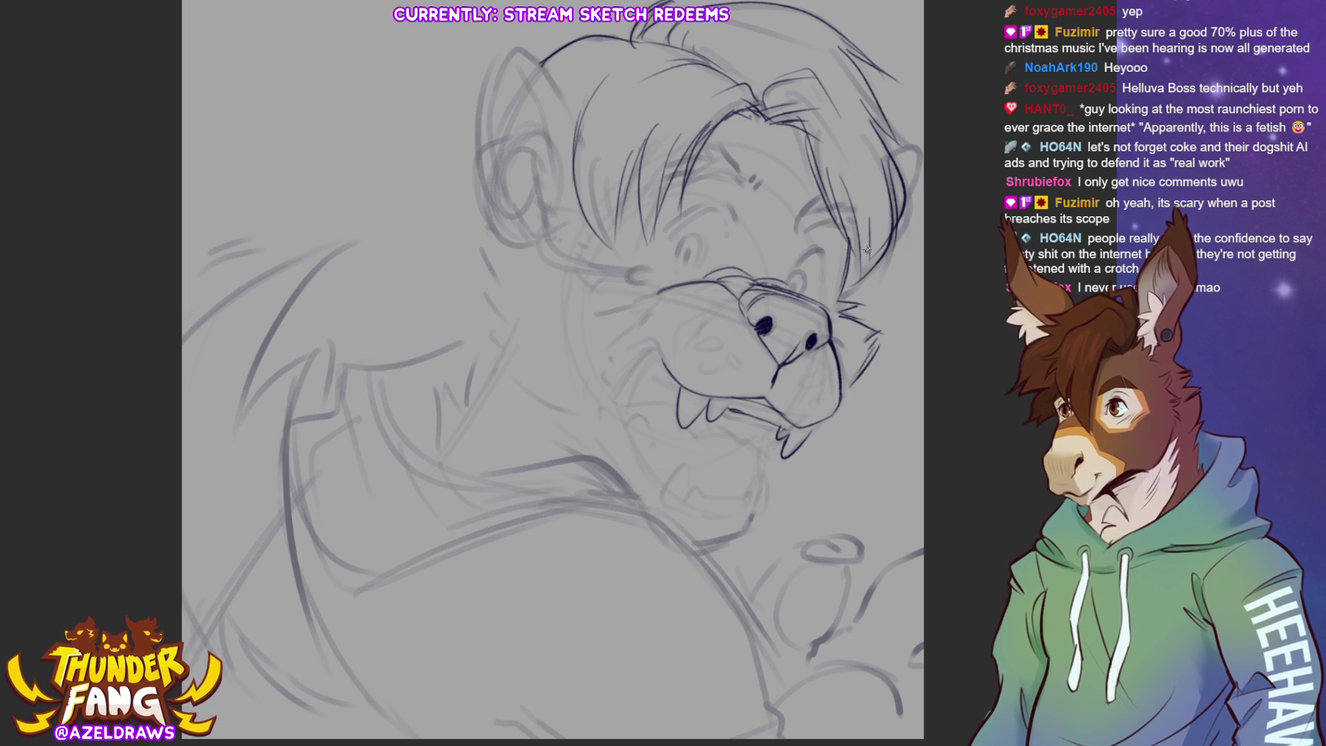
{"action": "mouse_move", "coordinate": [684, 239]}
{"action": "left_mouse_down"}
{"action": "mouse_move", "coordinate": [690, 269]}
{"action": "mouse_move", "coordinate": [701, 257]}
{"action": "mouse_move", "coordinate": [687, 261]}
{"action": "mouse_move", "coordinate": [696, 277]}
{"action": "left_mouse_up"}
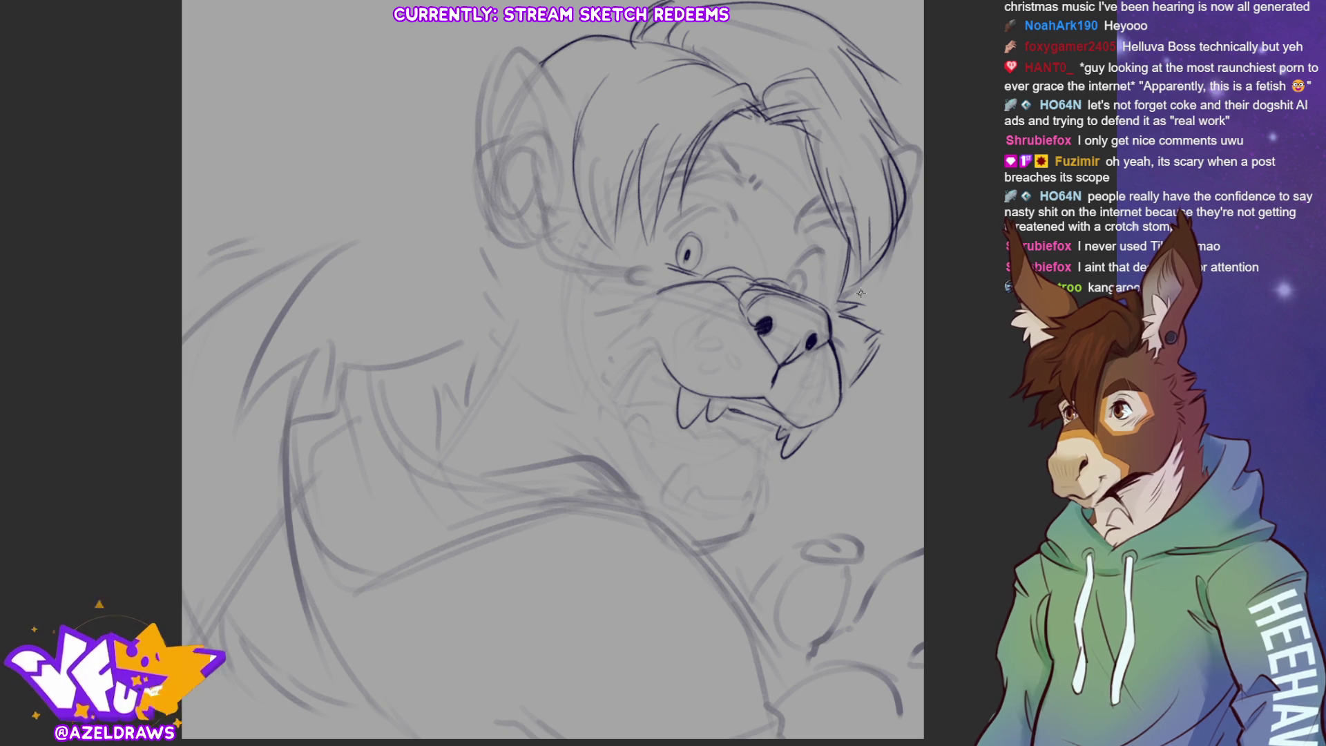
{"action": "mouse_move", "coordinate": [669, 233]}
{"action": "left_mouse_down"}
{"action": "mouse_move", "coordinate": [719, 204]}
{"action": "mouse_move", "coordinate": [730, 218]}
{"action": "mouse_move", "coordinate": [730, 205]}
{"action": "mouse_move", "coordinate": [730, 245]}
{"action": "left_mouse_up"}
{"action": "mouse_move", "coordinate": [792, 275]}
{"action": "left_mouse_down"}
{"action": "mouse_move", "coordinate": [813, 249]}
{"action": "mouse_move", "coordinate": [819, 269]}
{"action": "left_mouse_up"}
{"action": "left_click_drag", "start_coordinate": [678, 249], "coordinate": [700, 232]}
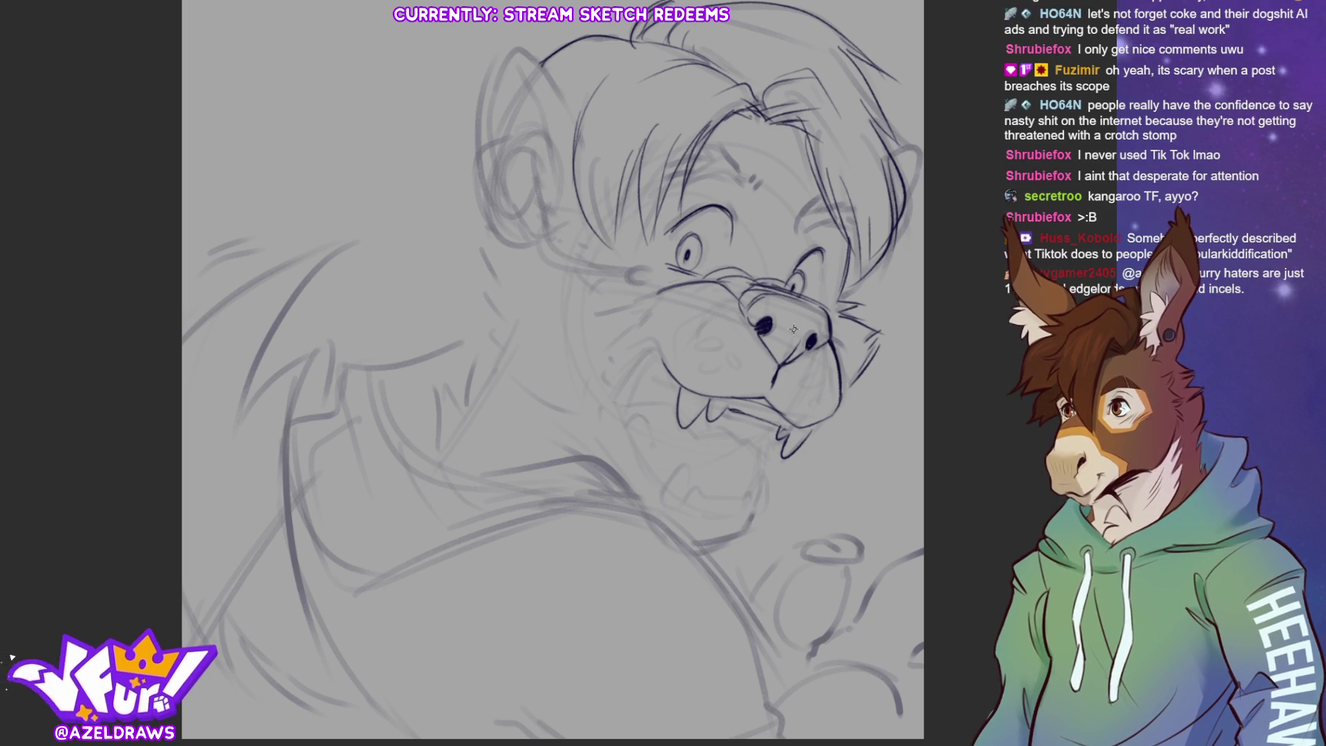
{"action": "mouse_move", "coordinate": [751, 192]}
{"action": "left_mouse_down"}
{"action": "mouse_move", "coordinate": [762, 167]}
{"action": "mouse_move", "coordinate": [748, 174]}
{"action": "mouse_move", "coordinate": [698, 147]}
{"action": "mouse_move", "coordinate": [653, 190]}
{"action": "left_mouse_up"}
{"action": "mouse_move", "coordinate": [796, 225]}
{"action": "left_mouse_down"}
{"action": "mouse_move", "coordinate": [811, 200]}
{"action": "mouse_move", "coordinate": [839, 222]}
{"action": "mouse_move", "coordinate": [837, 199]}
{"action": "mouse_move", "coordinate": [854, 220]}
{"action": "mouse_move", "coordinate": [843, 201]}
{"action": "mouse_move", "coordinate": [854, 205]}
{"action": "left_mouse_up"}
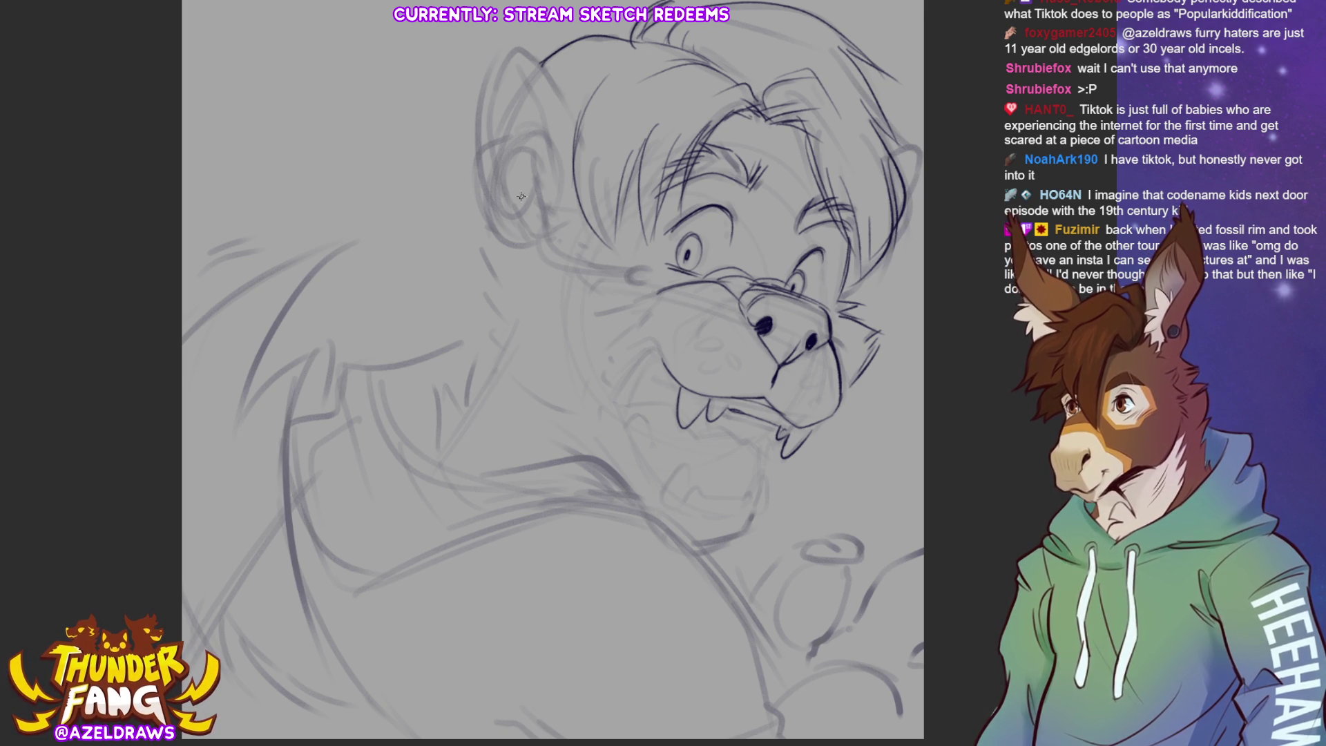
Ink the left ear outline with the headset earpiece and a mic arm reaching the cheek.
{"action": "mouse_move", "coordinate": [536, 164]}
{"action": "left_mouse_down"}
{"action": "mouse_move", "coordinate": [518, 146]}
{"action": "mouse_move", "coordinate": [529, 210]}
{"action": "left_mouse_up"}
{"action": "mouse_move", "coordinate": [514, 143]}
{"action": "left_mouse_down"}
{"action": "mouse_move", "coordinate": [501, 207]}
{"action": "mouse_move", "coordinate": [535, 224]}
{"action": "left_mouse_up"}
{"action": "mouse_move", "coordinate": [549, 179]}
{"action": "left_mouse_down"}
{"action": "mouse_move", "coordinate": [532, 237]}
{"action": "mouse_move", "coordinate": [512, 245]}
{"action": "mouse_move", "coordinate": [628, 275]}
{"action": "left_mouse_up"}
{"action": "mouse_move", "coordinate": [538, 240]}
{"action": "left_mouse_down"}
{"action": "mouse_move", "coordinate": [547, 259]}
{"action": "mouse_move", "coordinate": [642, 274]}
{"action": "left_mouse_up"}
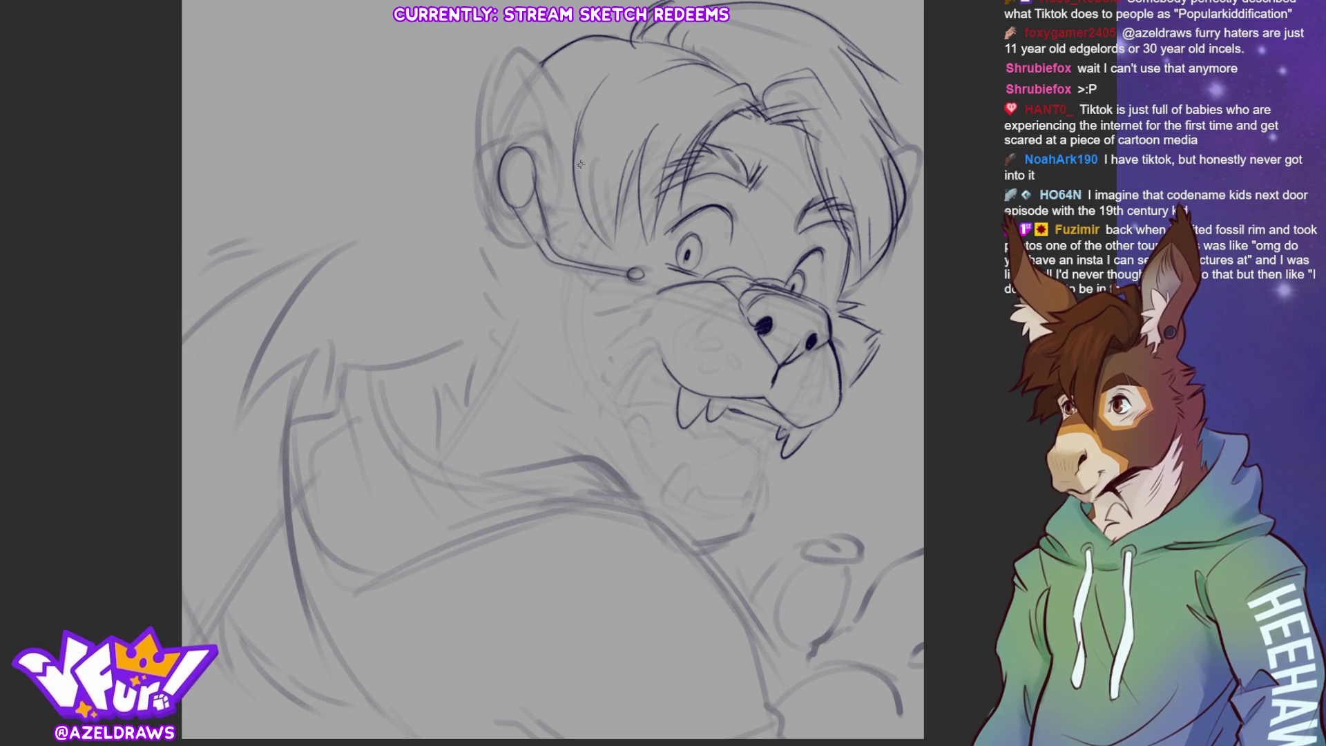
Firm up the ear's long outer edge, top, base and inner edge lines.
{"action": "left_click_drag", "start_coordinate": [513, 67], "coordinate": [547, 194]}
{"action": "mouse_move", "coordinate": [495, 102]}
{"action": "left_mouse_down"}
{"action": "mouse_move", "coordinate": [518, 43]}
{"action": "mouse_move", "coordinate": [560, 100]}
{"action": "left_mouse_up"}
{"action": "left_click_drag", "start_coordinate": [574, 147], "coordinate": [571, 184]}
{"action": "mouse_move", "coordinate": [496, 92]}
{"action": "left_mouse_down"}
{"action": "mouse_move", "coordinate": [478, 193]}
{"action": "mouse_move", "coordinate": [527, 130]}
{"action": "mouse_move", "coordinate": [532, 239]}
{"action": "left_mouse_up"}
{"action": "mouse_move", "coordinate": [474, 171]}
{"action": "left_mouse_down"}
{"action": "mouse_move", "coordinate": [491, 221]}
{"action": "mouse_move", "coordinate": [542, 239]}
{"action": "left_mouse_up"}
{"action": "left_click_drag", "start_coordinate": [542, 177], "coordinate": [551, 221]}
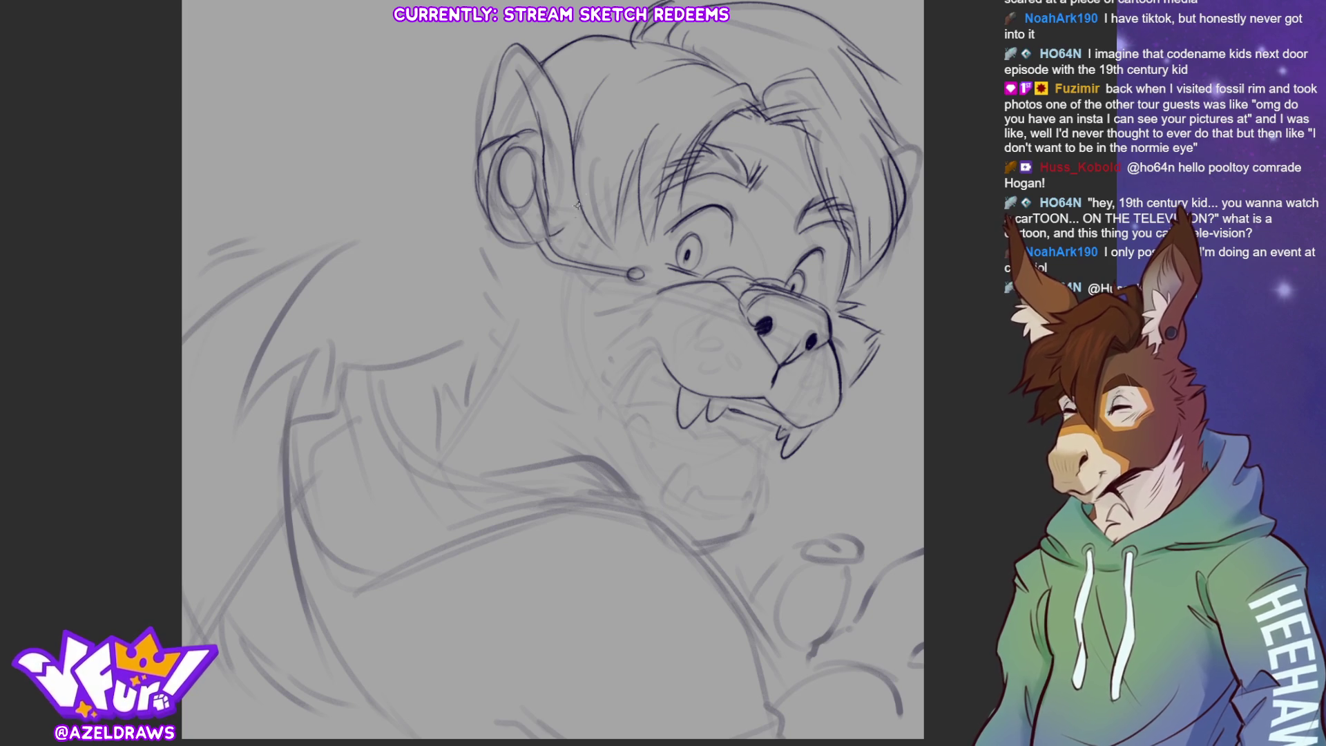
{"action": "mouse_move", "coordinate": [572, 194]}
{"action": "left_mouse_down"}
{"action": "mouse_move", "coordinate": [619, 288]}
{"action": "mouse_move", "coordinate": [604, 297]}
{"action": "mouse_move", "coordinate": [624, 308]}
{"action": "mouse_move", "coordinate": [607, 328]}
{"action": "mouse_move", "coordinate": [619, 401]}
{"action": "left_mouse_up"}
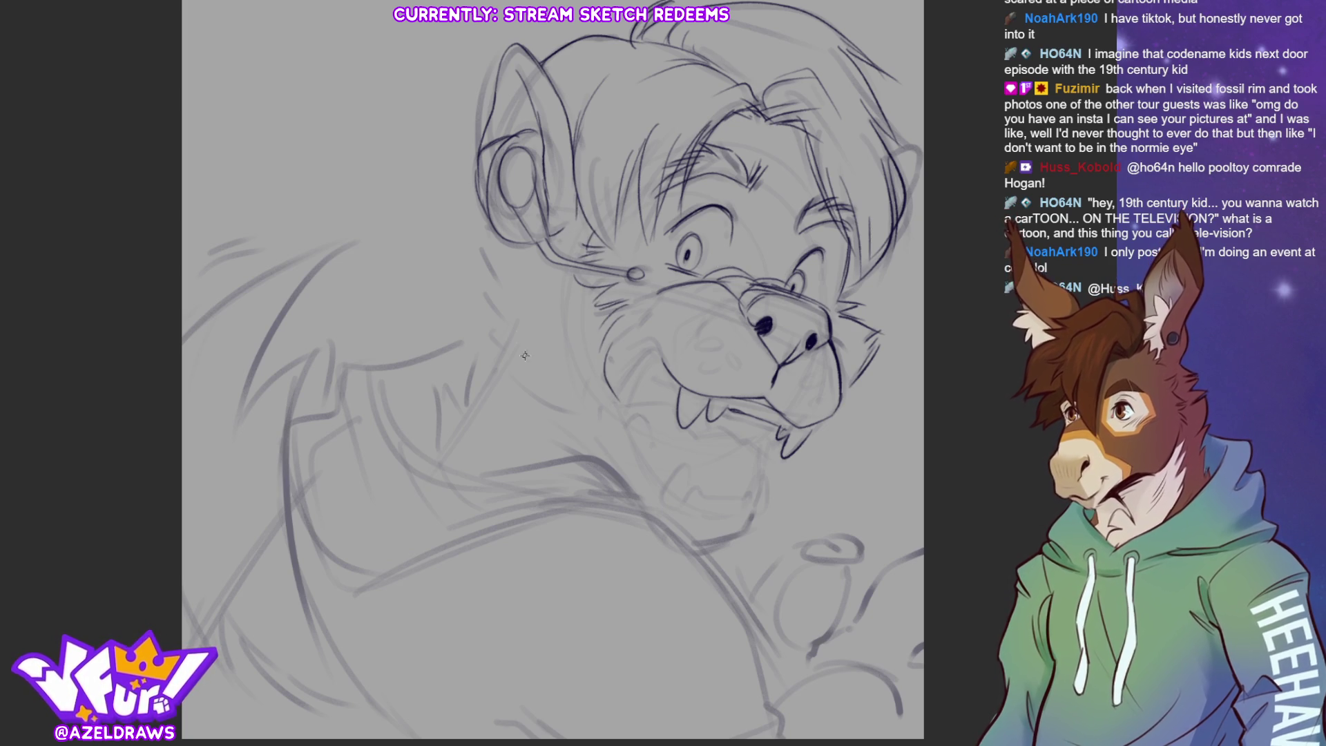
Ink the left jaw below the ear and the lower jaw and cheek line.
{"action": "left_click_drag", "start_coordinate": [536, 250], "coordinate": [483, 240]}
{"action": "left_click_drag", "start_coordinate": [476, 232], "coordinate": [492, 274]}
{"action": "left_click_drag", "start_coordinate": [487, 275], "coordinate": [511, 346]}
{"action": "left_click_drag", "start_coordinate": [492, 302], "coordinate": [565, 409]}
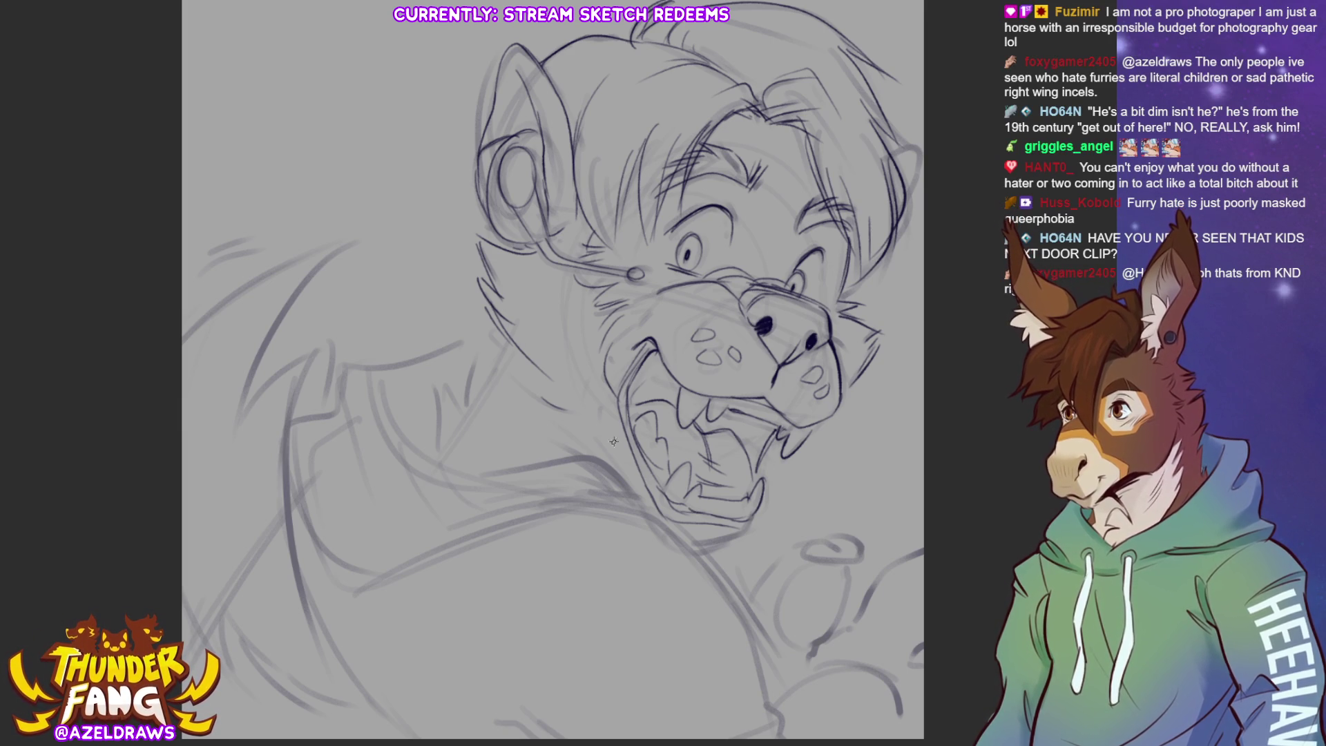
Add a stroke along the left cheek running down toward the jaw.
{"action": "mouse_move", "coordinate": [563, 388]}
{"action": "left_mouse_down"}
{"action": "mouse_move", "coordinate": [528, 403]}
{"action": "mouse_move", "coordinate": [540, 393]}
{"action": "mouse_move", "coordinate": [648, 491]}
{"action": "left_mouse_up"}
Undo the strokes below the jaw and redraw the lower jaw and neck lines.
{"action": "key", "text": "ctrl+z"}
{"action": "key", "text": "ctrl+z"}
{"action": "mouse_move", "coordinate": [599, 444]}
{"action": "left_mouse_down"}
{"action": "mouse_move", "coordinate": [645, 506]}
{"action": "mouse_move", "coordinate": [548, 399]}
{"action": "left_mouse_up"}
{"action": "left_click_drag", "start_coordinate": [588, 416], "coordinate": [556, 391]}
{"action": "left_click_drag", "start_coordinate": [503, 330], "coordinate": [442, 441]}
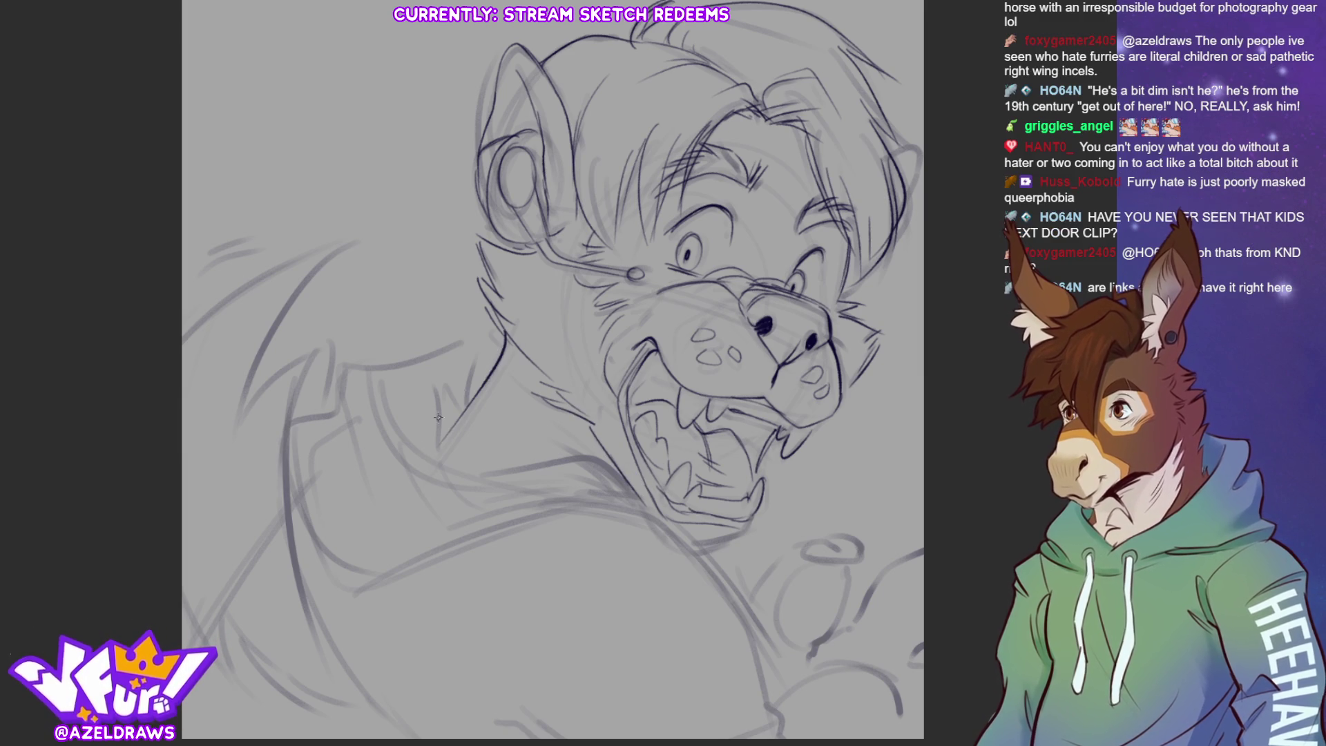
Draw the jaw's lower edge, the shoulder curve and body line, plus short lower-body strokes.
{"action": "left_click_drag", "start_coordinate": [752, 520], "coordinate": [704, 554]}
{"action": "mouse_move", "coordinate": [464, 542]}
{"action": "left_mouse_down"}
{"action": "mouse_move", "coordinate": [587, 506]}
{"action": "mouse_move", "coordinate": [716, 552]}
{"action": "mouse_move", "coordinate": [760, 625]}
{"action": "mouse_move", "coordinate": [767, 668]}
{"action": "left_mouse_up"}
{"action": "mouse_move", "coordinate": [731, 590]}
{"action": "left_mouse_down"}
{"action": "mouse_move", "coordinate": [773, 715]}
{"action": "mouse_move", "coordinate": [691, 736]}
{"action": "left_mouse_up"}
{"action": "mouse_move", "coordinate": [748, 699]}
{"action": "left_mouse_down"}
{"action": "mouse_move", "coordinate": [657, 744]}
{"action": "mouse_move", "coordinate": [734, 684]}
{"action": "left_mouse_up"}
{"action": "left_click_drag", "start_coordinate": [487, 637], "coordinate": [521, 673]}
{"action": "left_click_drag", "start_coordinate": [491, 562], "coordinate": [511, 655]}
{"action": "left_click_drag", "start_coordinate": [467, 610], "coordinate": [507, 667]}
Ink the spiky left mane with short fur strokes and lines on the lower-left torso.
{"action": "left_click_drag", "start_coordinate": [895, 106], "coordinate": [871, 177]}
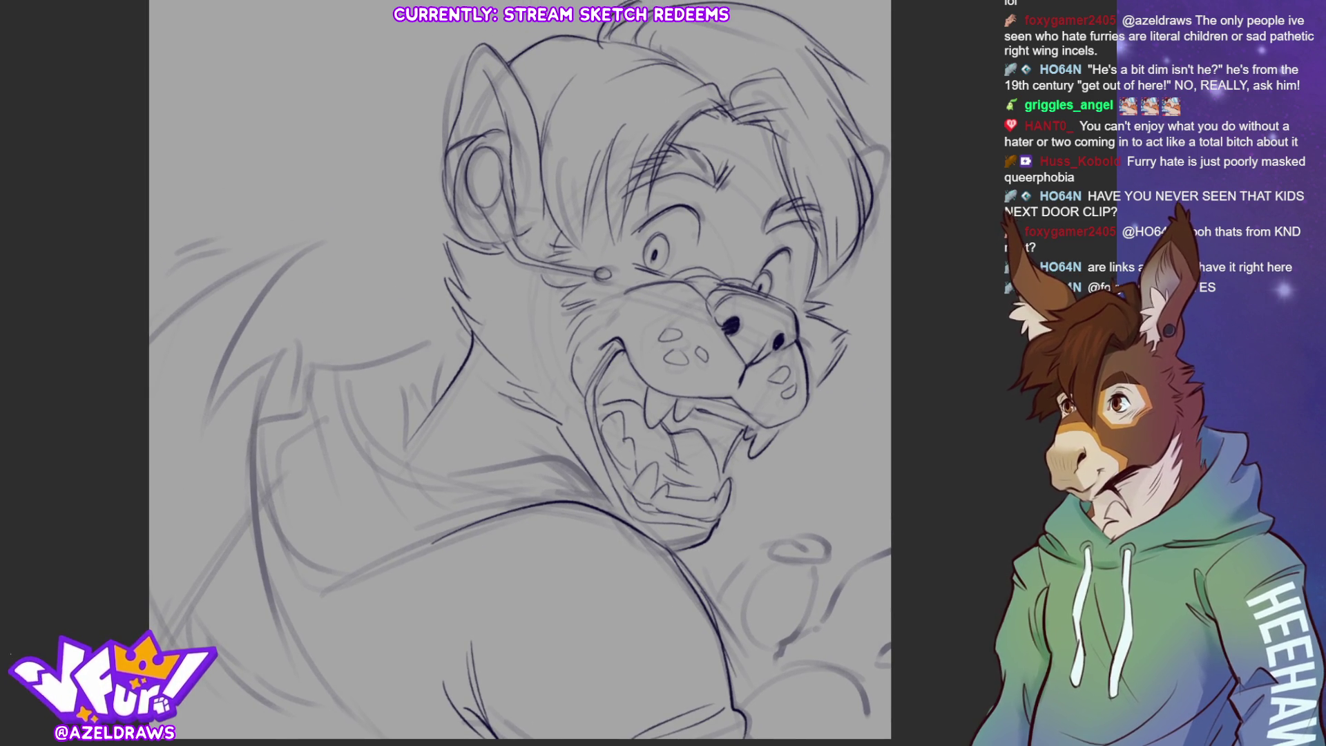
{"action": "left_click_drag", "start_coordinate": [517, 373], "coordinate": [551, 374]}
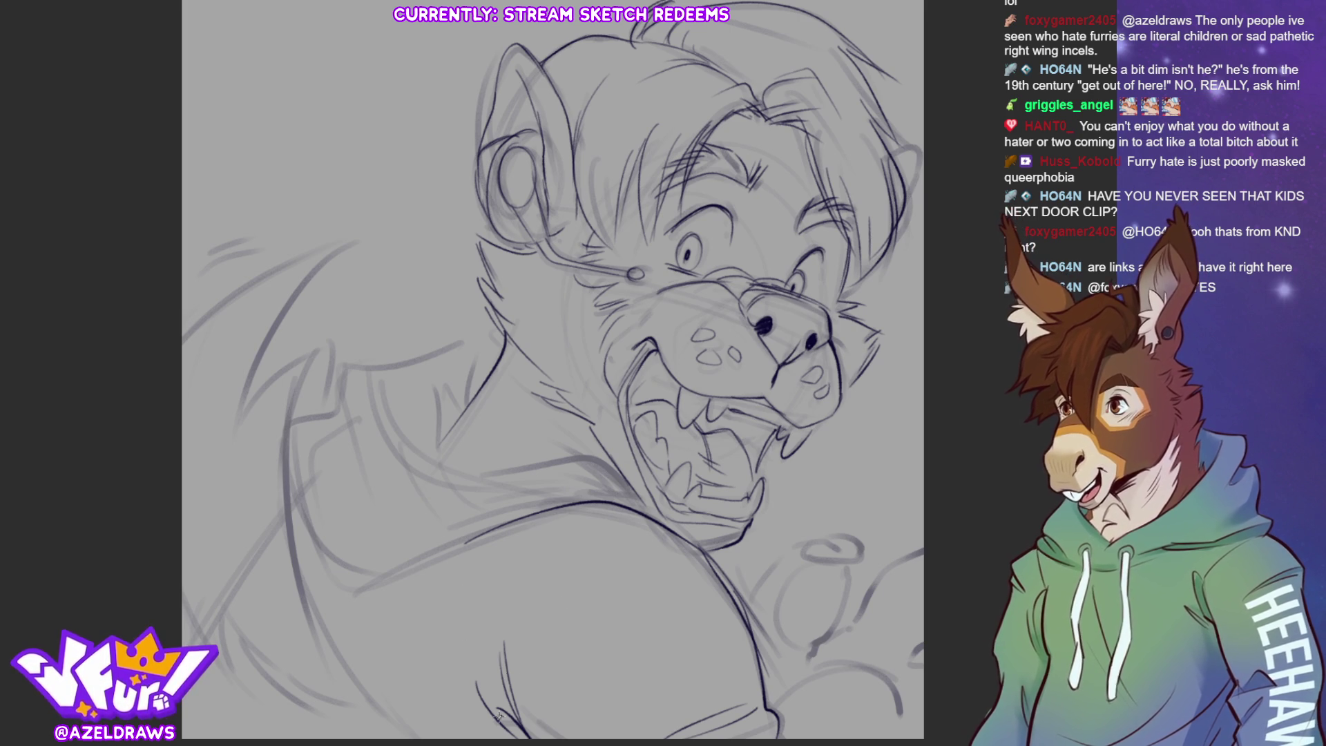
{"action": "mouse_move", "coordinate": [420, 741]}
{"action": "left_mouse_down"}
{"action": "mouse_move", "coordinate": [381, 712]}
{"action": "mouse_move", "coordinate": [297, 339]}
{"action": "mouse_move", "coordinate": [382, 689]}
{"action": "mouse_move", "coordinate": [331, 639]}
{"action": "mouse_move", "coordinate": [323, 338]}
{"action": "left_mouse_up"}
{"action": "key", "text": "ctrl+z"}
{"action": "mouse_move", "coordinate": [231, 442]}
{"action": "left_mouse_down"}
{"action": "mouse_move", "coordinate": [324, 338]}
{"action": "mouse_move", "coordinate": [246, 387]}
{"action": "mouse_move", "coordinate": [362, 235]}
{"action": "left_mouse_up"}
{"action": "left_click_drag", "start_coordinate": [180, 342], "coordinate": [373, 235]}
{"action": "left_click_drag", "start_coordinate": [190, 294], "coordinate": [252, 264]}
{"action": "left_click_drag", "start_coordinate": [199, 278], "coordinate": [232, 260]}
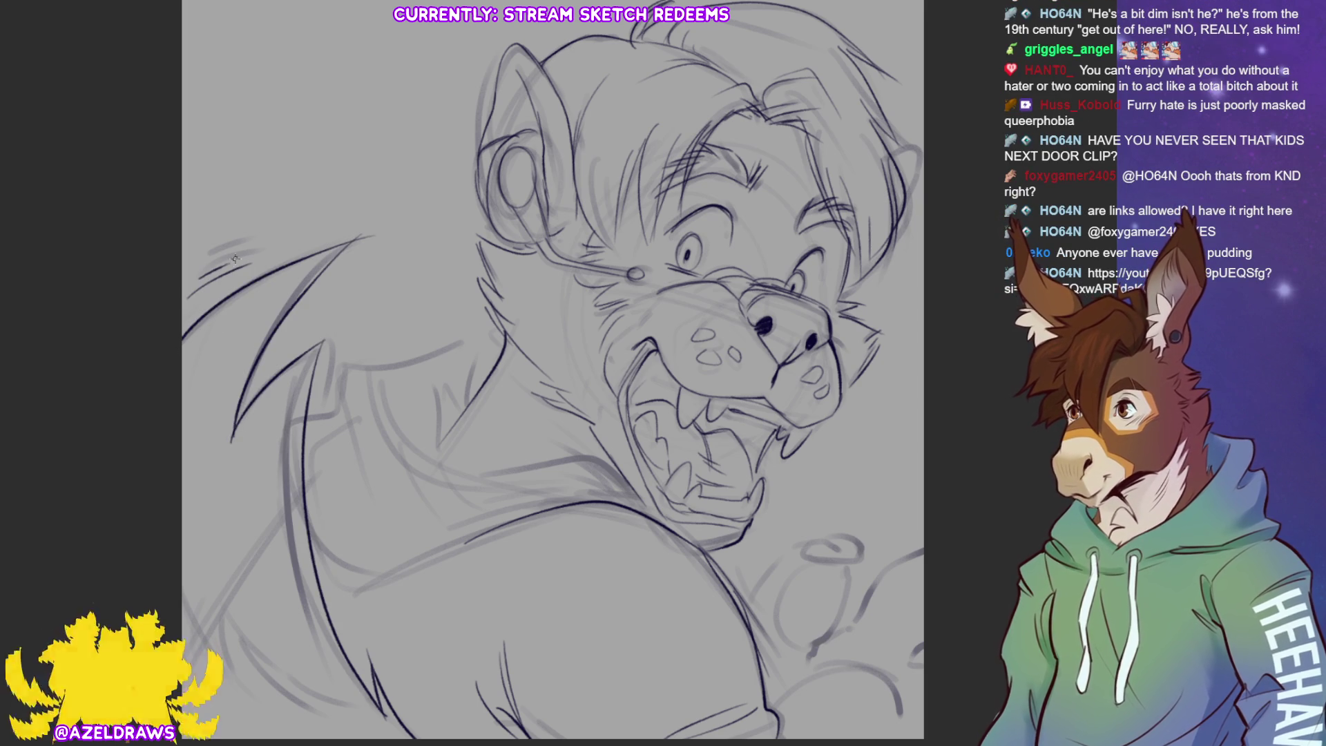
{"action": "mouse_move", "coordinate": [317, 523]}
{"action": "left_mouse_down"}
{"action": "mouse_move", "coordinate": [335, 585]}
{"action": "mouse_move", "coordinate": [345, 578]}
{"action": "left_mouse_up"}
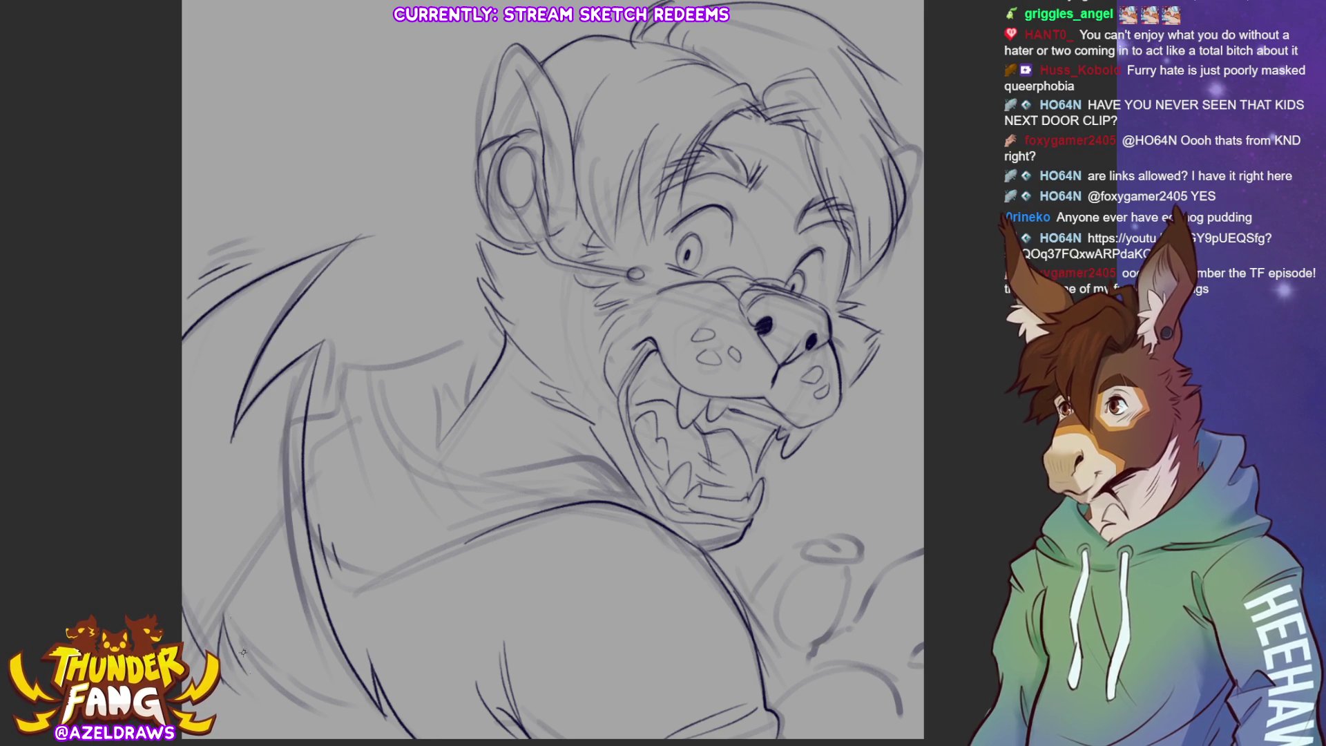
{"action": "mouse_move", "coordinate": [268, 663]}
{"action": "left_mouse_down"}
{"action": "mouse_move", "coordinate": [309, 704]}
{"action": "mouse_move", "coordinate": [413, 736]}
{"action": "left_mouse_up"}
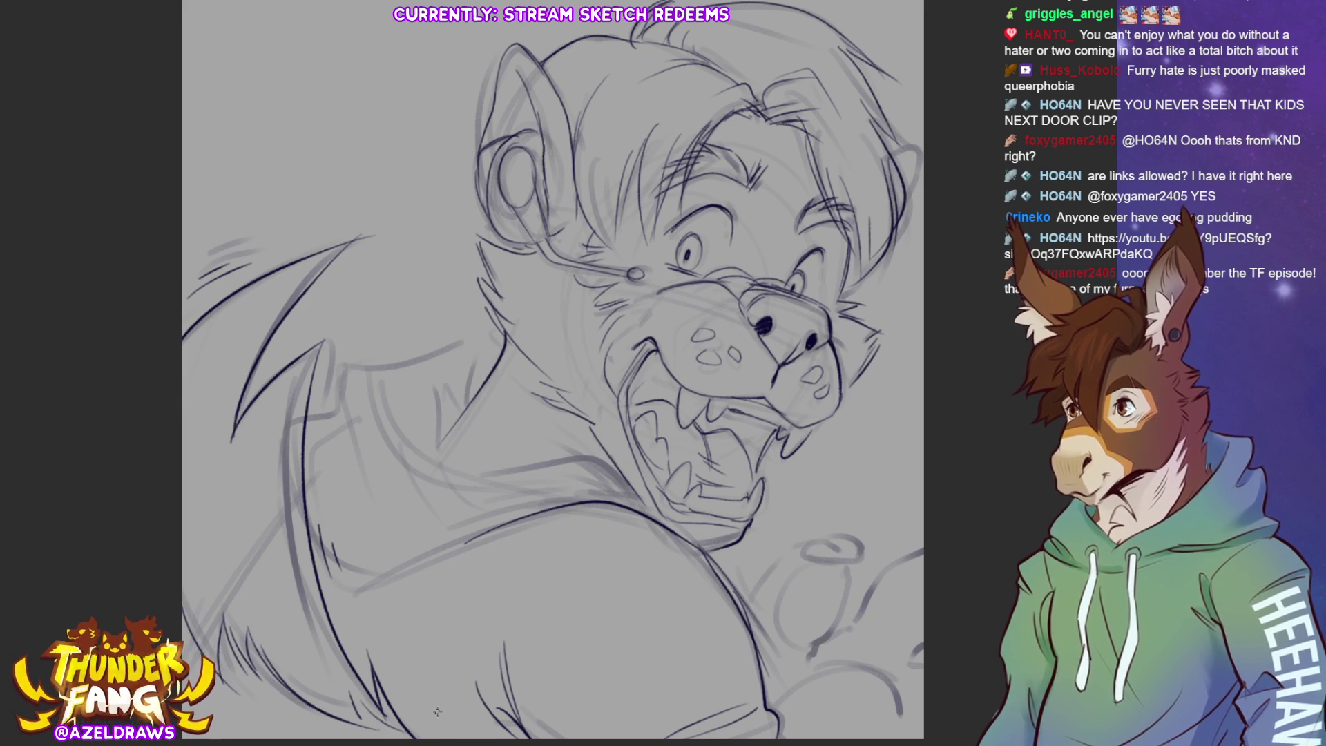
Ink the shoulder line, hoodie collar with loop and fold, chest line and the lower-right ring.
{"action": "mouse_move", "coordinate": [495, 321]}
{"action": "left_mouse_down"}
{"action": "mouse_move", "coordinate": [378, 361]}
{"action": "mouse_move", "coordinate": [328, 418]}
{"action": "mouse_move", "coordinate": [310, 419]}
{"action": "left_mouse_up"}
{"action": "mouse_move", "coordinate": [388, 384]}
{"action": "left_mouse_down"}
{"action": "mouse_move", "coordinate": [449, 468]}
{"action": "mouse_move", "coordinate": [590, 455]}
{"action": "mouse_move", "coordinate": [646, 505]}
{"action": "mouse_move", "coordinate": [545, 467]}
{"action": "left_mouse_up"}
{"action": "mouse_move", "coordinate": [618, 494]}
{"action": "left_mouse_down"}
{"action": "mouse_move", "coordinate": [330, 570]}
{"action": "mouse_move", "coordinate": [398, 579]}
{"action": "left_mouse_up"}
{"action": "mouse_move", "coordinate": [331, 398]}
{"action": "left_mouse_down"}
{"action": "mouse_move", "coordinate": [352, 476]}
{"action": "mouse_move", "coordinate": [337, 433]}
{"action": "left_mouse_up"}
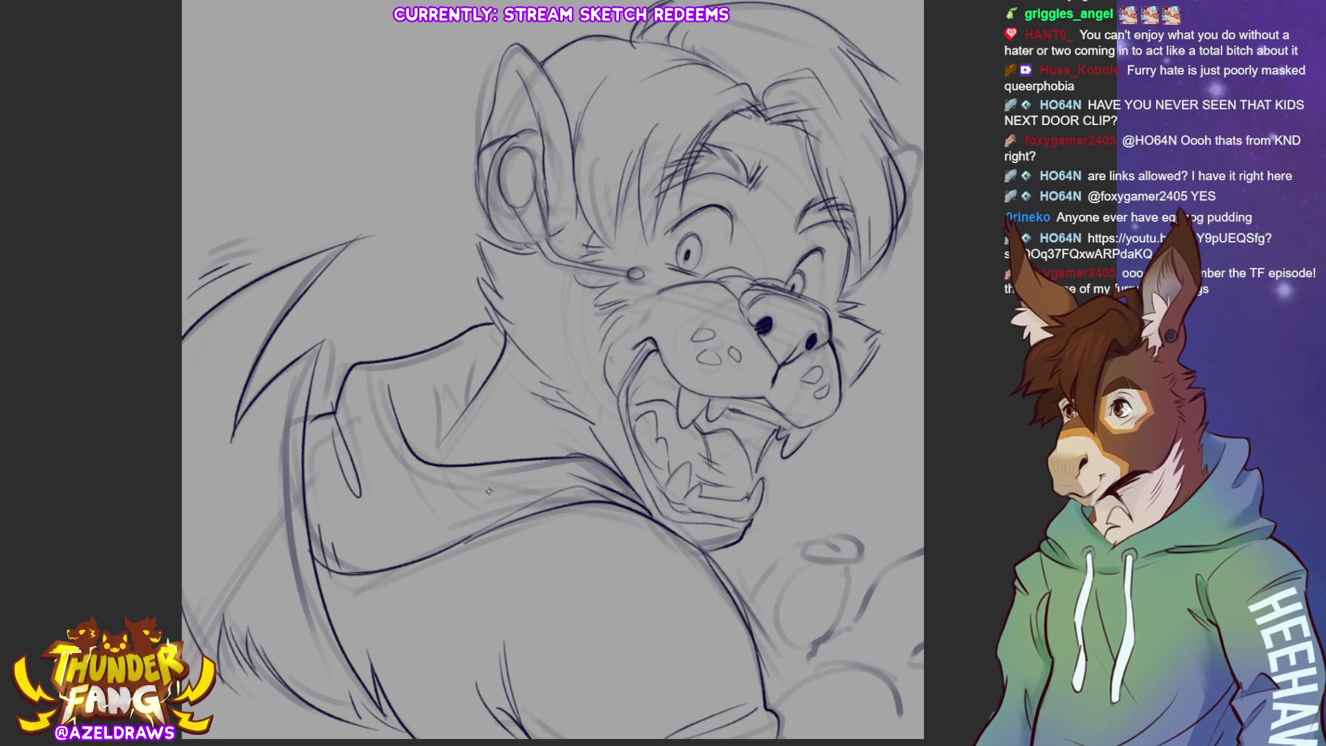
{"action": "mouse_move", "coordinate": [425, 460]}
{"action": "left_mouse_down"}
{"action": "mouse_move", "coordinate": [470, 403]}
{"action": "mouse_move", "coordinate": [413, 458]}
{"action": "mouse_move", "coordinate": [441, 392]}
{"action": "mouse_move", "coordinate": [462, 381]}
{"action": "mouse_move", "coordinate": [474, 437]}
{"action": "left_mouse_up"}
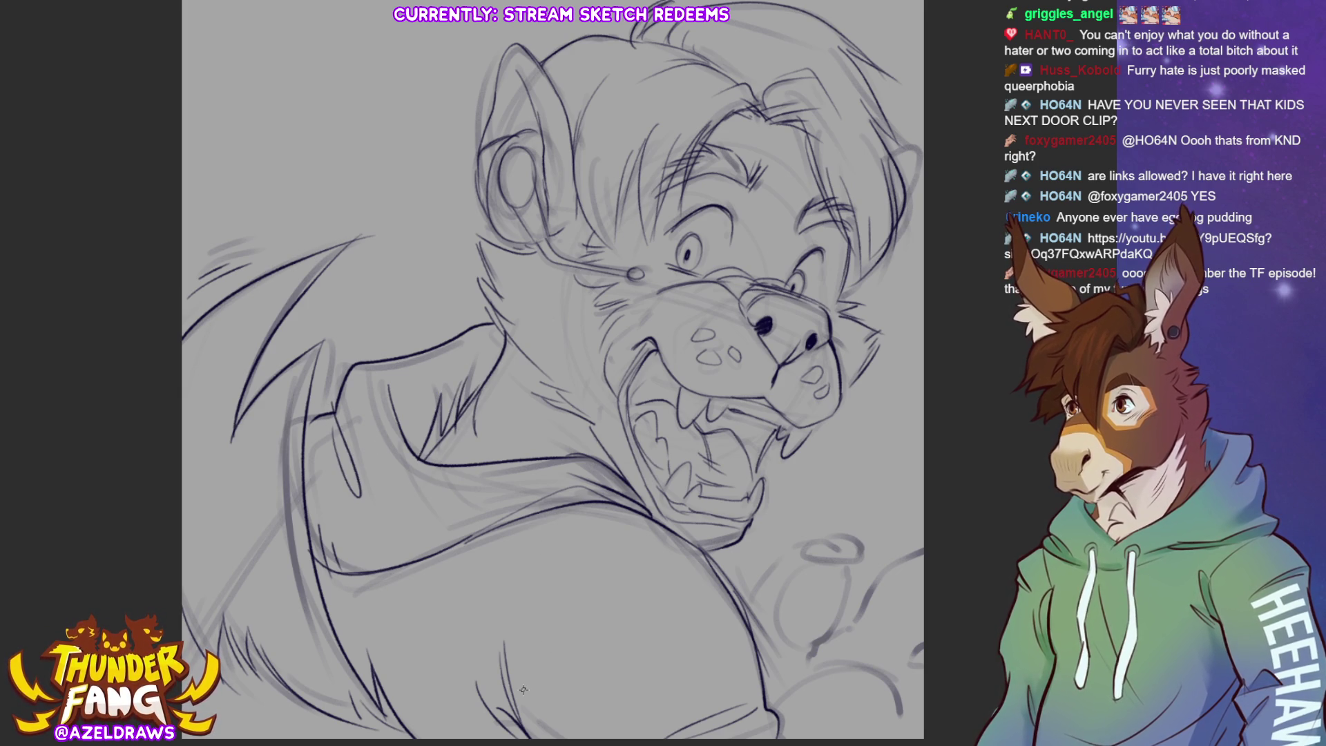
{"action": "mouse_move", "coordinate": [805, 548]}
{"action": "left_mouse_down"}
{"action": "mouse_move", "coordinate": [854, 555]}
{"action": "mouse_move", "coordinate": [848, 535]}
{"action": "mouse_move", "coordinate": [856, 560]}
{"action": "mouse_move", "coordinate": [837, 632]}
{"action": "mouse_move", "coordinate": [808, 645]}
{"action": "mouse_move", "coordinate": [781, 591]}
{"action": "mouse_move", "coordinate": [822, 641]}
{"action": "mouse_move", "coordinate": [809, 660]}
{"action": "mouse_move", "coordinate": [876, 574]}
{"action": "mouse_move", "coordinate": [923, 547]}
{"action": "left_mouse_up"}
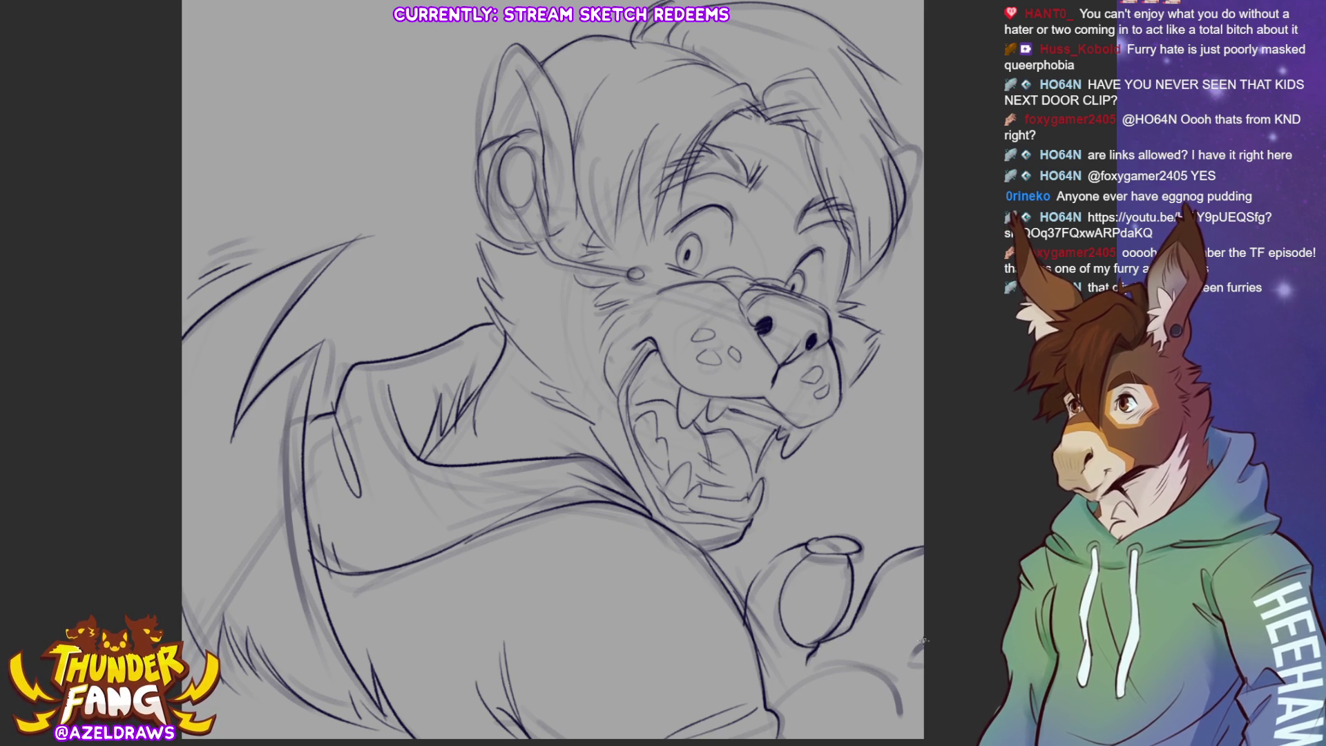
Ink a curve to the right of the lower-right ring shape.
{"action": "scroll", "coordinate": [921, 642], "scroll_direction": "down", "scroll_amount": 1}
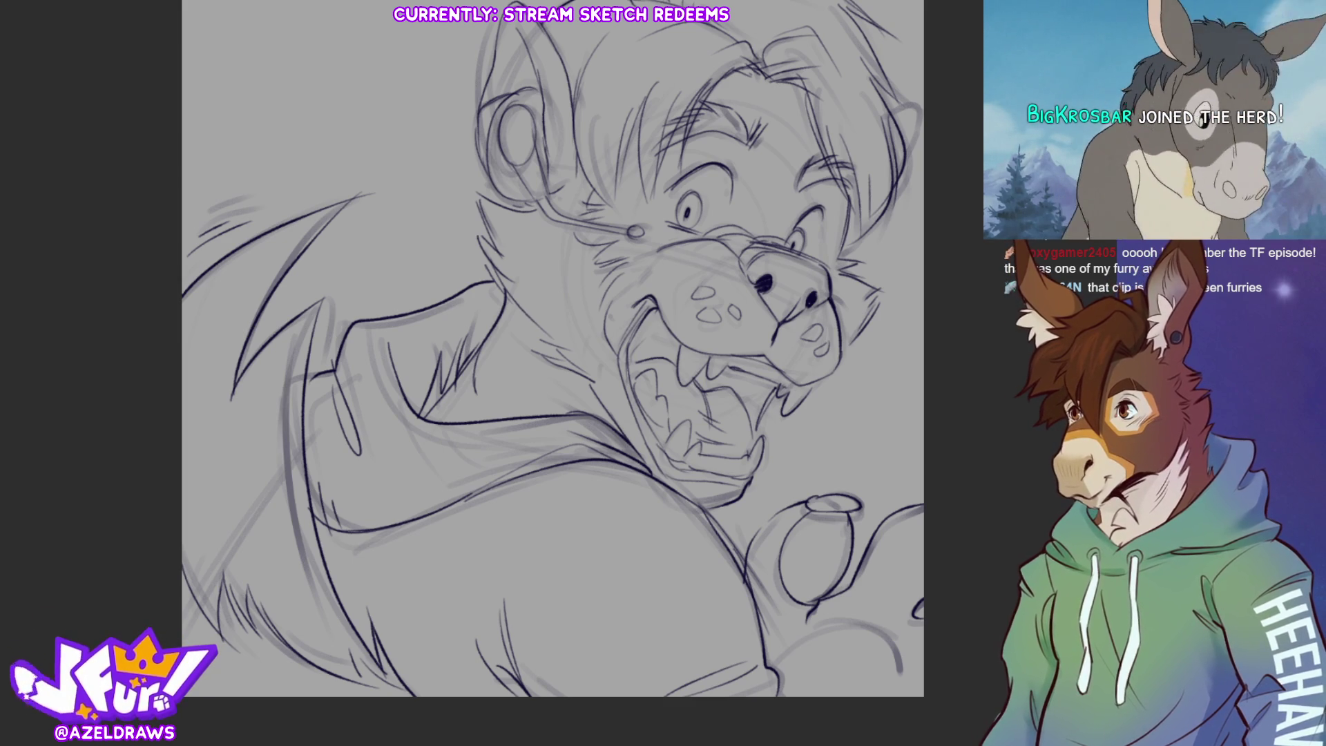
{"action": "left_click_drag", "start_coordinate": [810, 619], "coordinate": [801, 529]}
{"action": "mouse_move", "coordinate": [760, 576]}
{"action": "left_mouse_down"}
{"action": "mouse_move", "coordinate": [770, 556]}
{"action": "mouse_move", "coordinate": [854, 538]}
{"action": "mouse_move", "coordinate": [891, 571]}
{"action": "mouse_move", "coordinate": [913, 570]}
{"action": "left_mouse_up"}
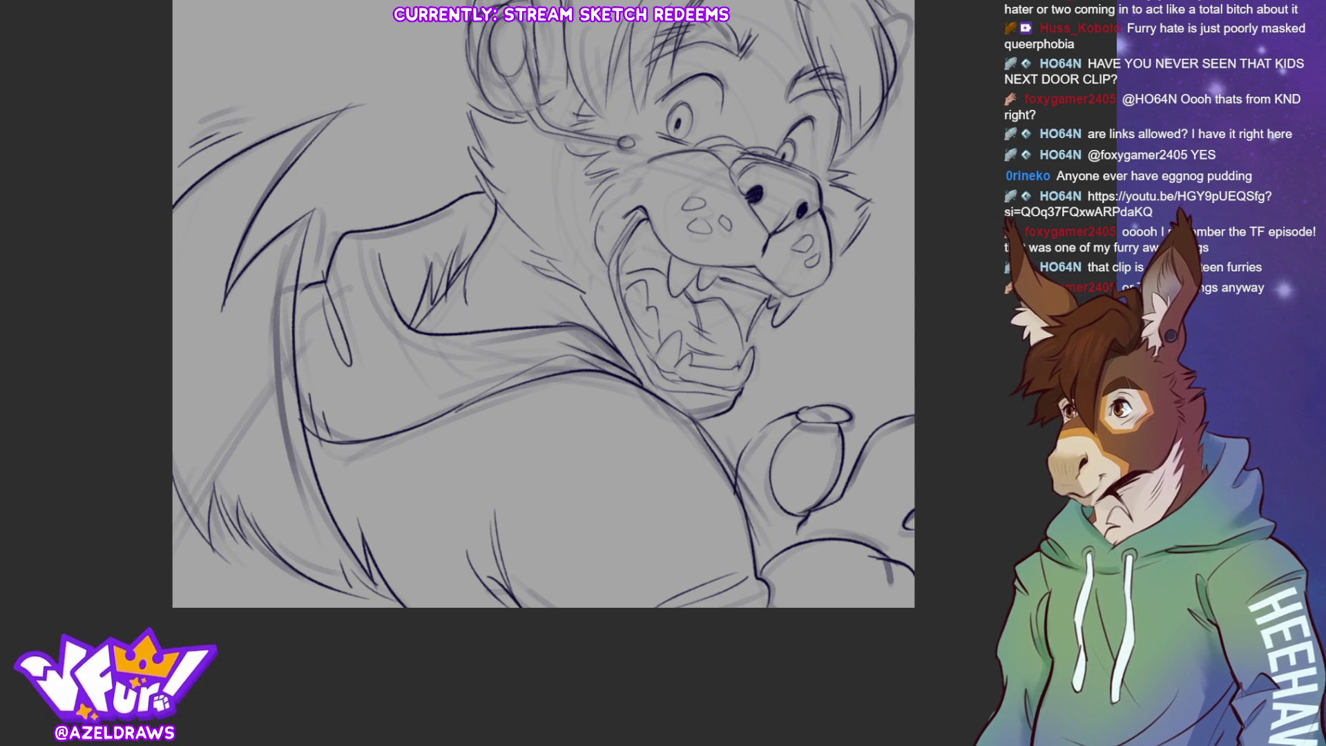
Ink the top-right hair outline and both edges of the left ear.
{"action": "scroll", "coordinate": [548, 373], "scroll_direction": "up", "scroll_amount": 2}
{"action": "left_click_drag", "start_coordinate": [890, 146], "coordinate": [909, 191]}
{"action": "mouse_move", "coordinate": [519, 36]}
{"action": "left_mouse_down"}
{"action": "mouse_move", "coordinate": [565, 113]}
{"action": "mouse_move", "coordinate": [496, 81]}
{"action": "mouse_move", "coordinate": [482, 127]}
{"action": "left_mouse_up"}
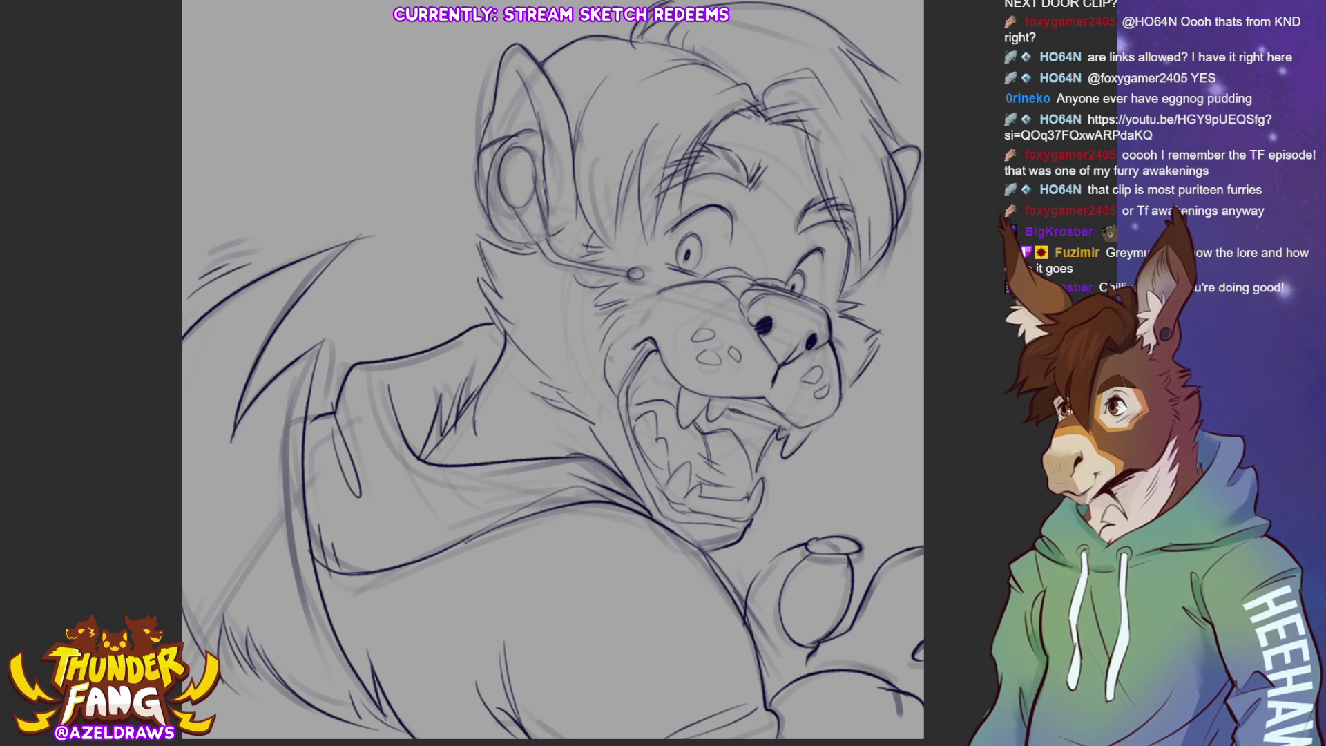
Hide the grey rough sketch and add hair strands on the forehead, right side and left mane.
{"action": "key", "text": "Delete"}
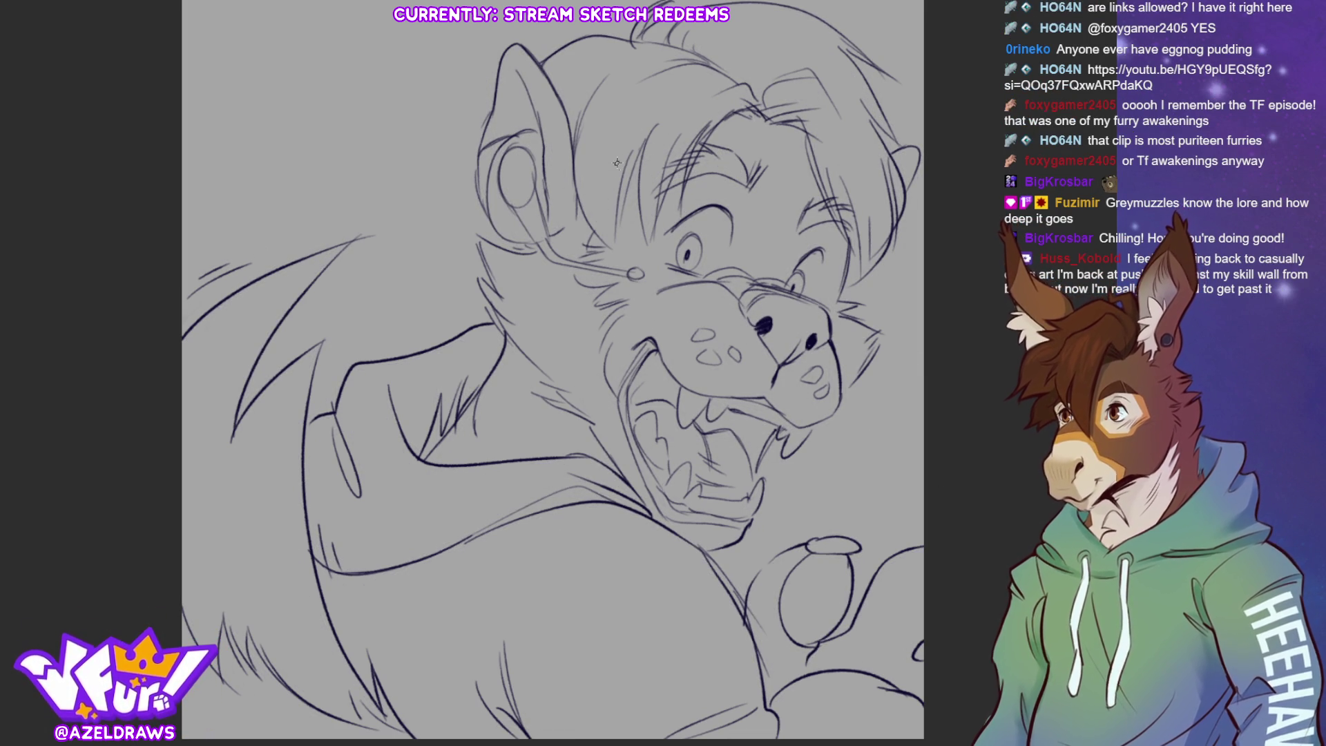
{"action": "mouse_move", "coordinate": [625, 166]}
{"action": "left_mouse_down"}
{"action": "mouse_move", "coordinate": [605, 220]}
{"action": "mouse_move", "coordinate": [621, 253]}
{"action": "left_mouse_up"}
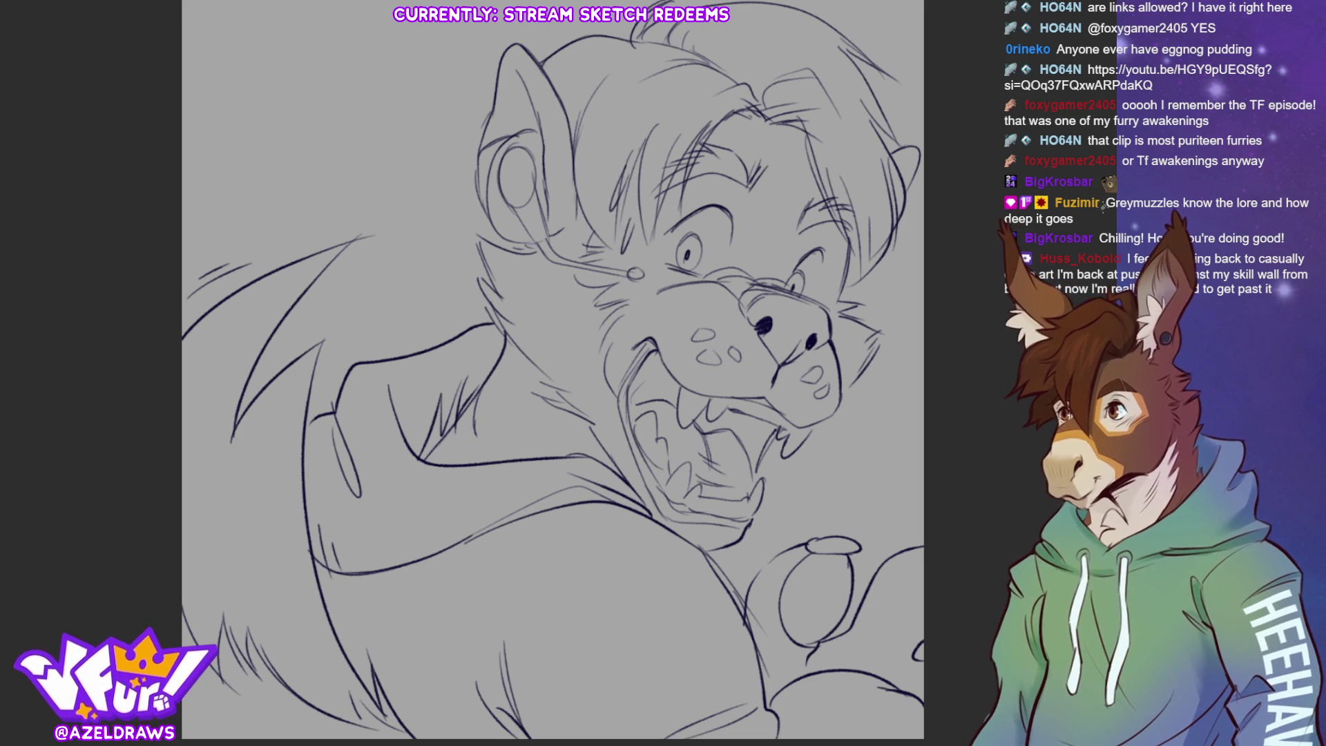
{"action": "mouse_move", "coordinate": [818, 159]}
{"action": "left_mouse_down"}
{"action": "mouse_move", "coordinate": [799, 169]}
{"action": "mouse_move", "coordinate": [795, 200]}
{"action": "left_mouse_up"}
{"action": "left_click_drag", "start_coordinate": [809, 176], "coordinate": [796, 198]}
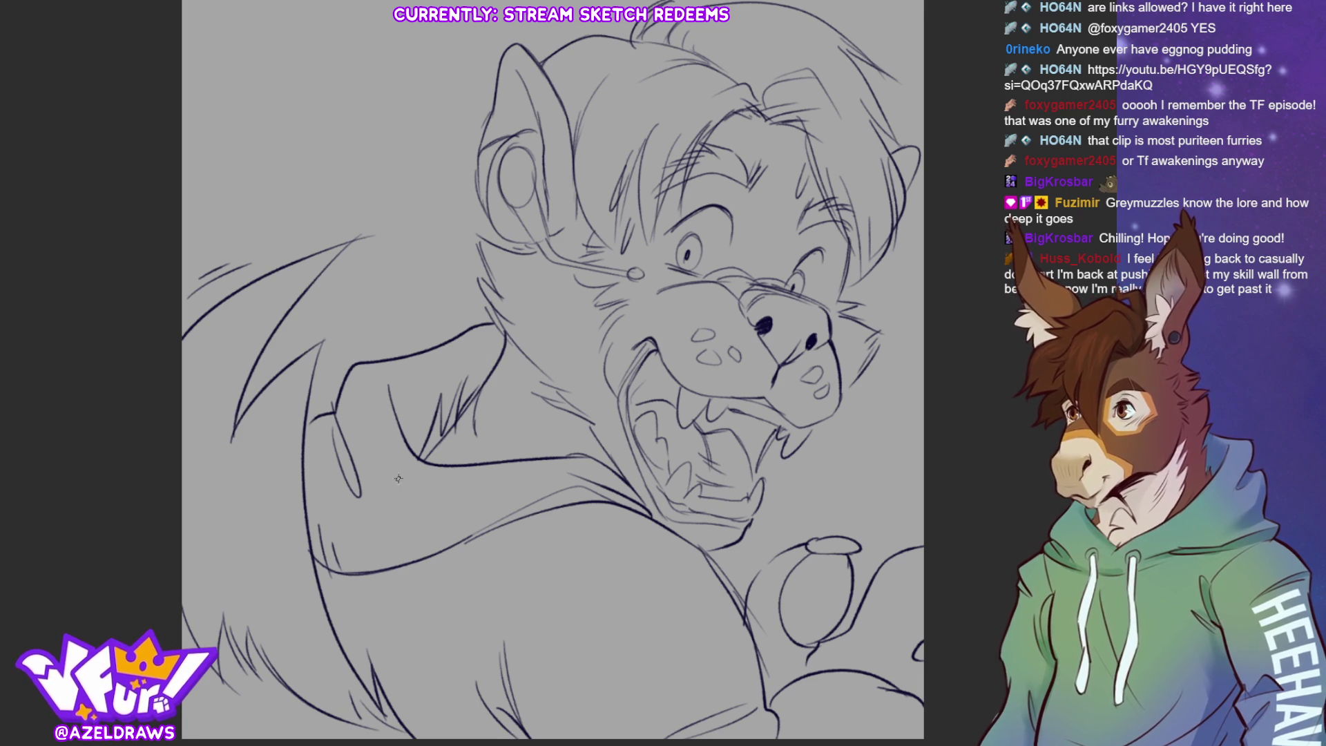
{"action": "left_click_drag", "start_coordinate": [366, 289], "coordinate": [351, 318]}
{"action": "mouse_move", "coordinate": [369, 302]}
{"action": "left_mouse_down"}
{"action": "mouse_move", "coordinate": [350, 345]}
{"action": "mouse_move", "coordinate": [361, 341]}
{"action": "left_mouse_up"}
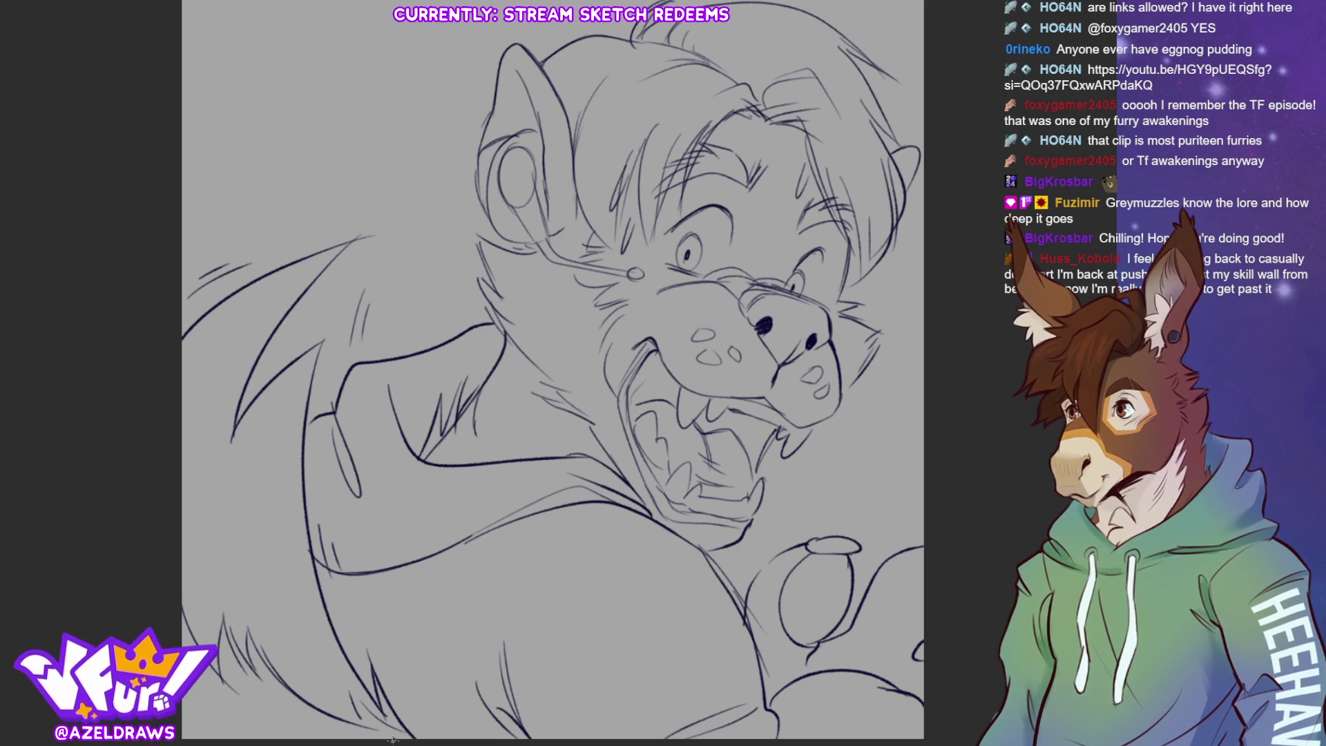